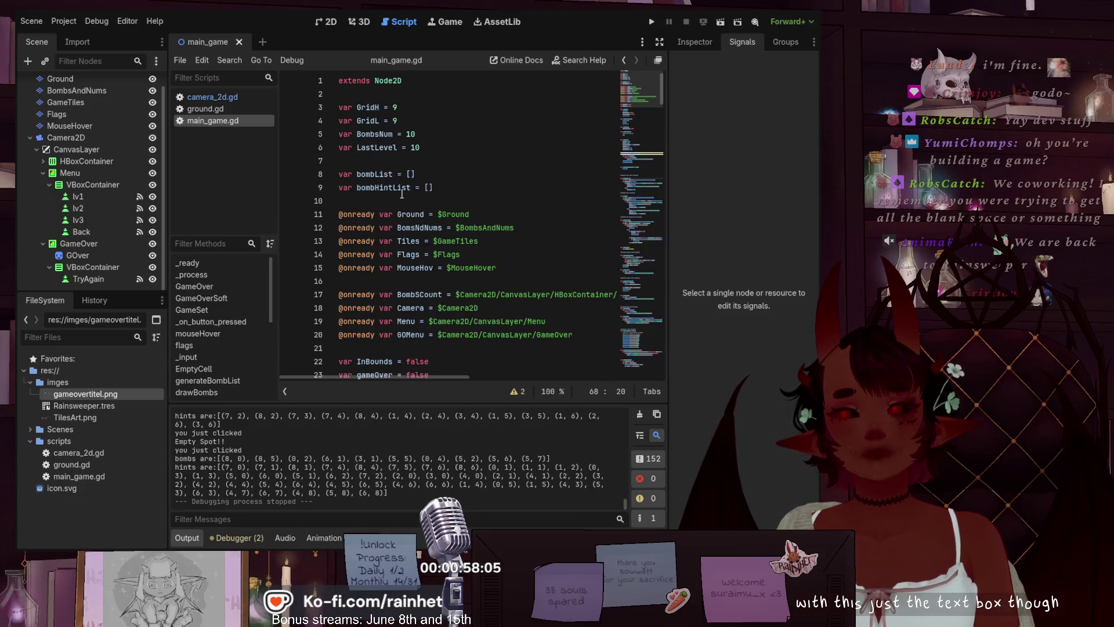
- Expand HBoxContainer in the Scene dock to show its Bombs, Button, Timer and Menu children
{"action": "scroll", "coordinate": [402, 195], "scroll_direction": "down", "scroll_amount": 1}
{"action": "scroll", "coordinate": [402, 195], "scroll_direction": "down", "scroll_amount": 1}
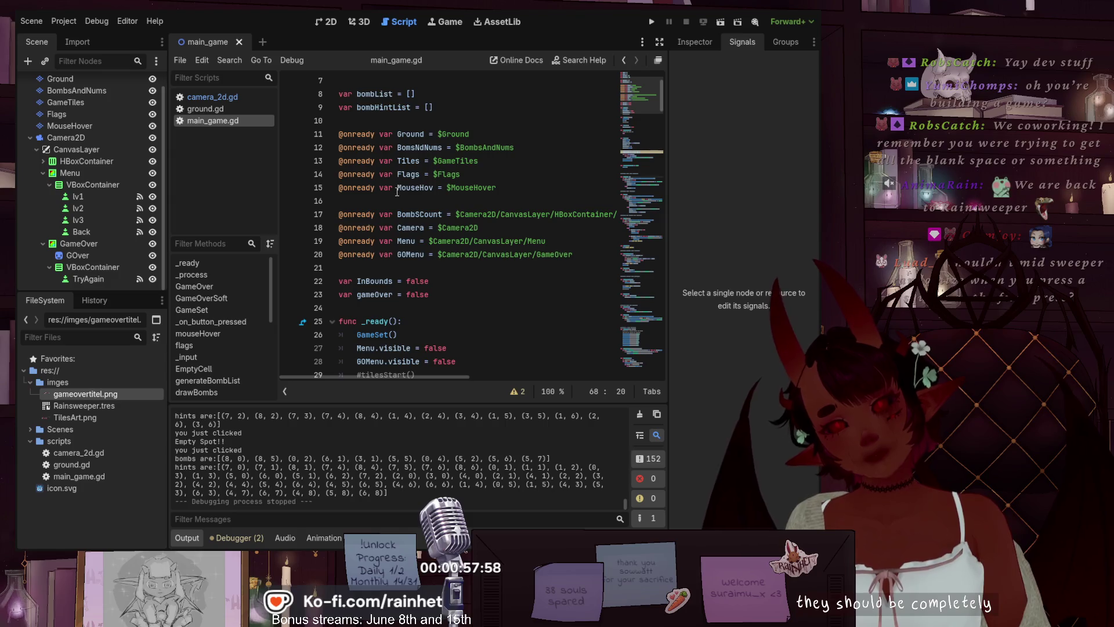
{"action": "scroll", "coordinate": [425, 215], "scroll_direction": "up", "scroll_amount": 2}
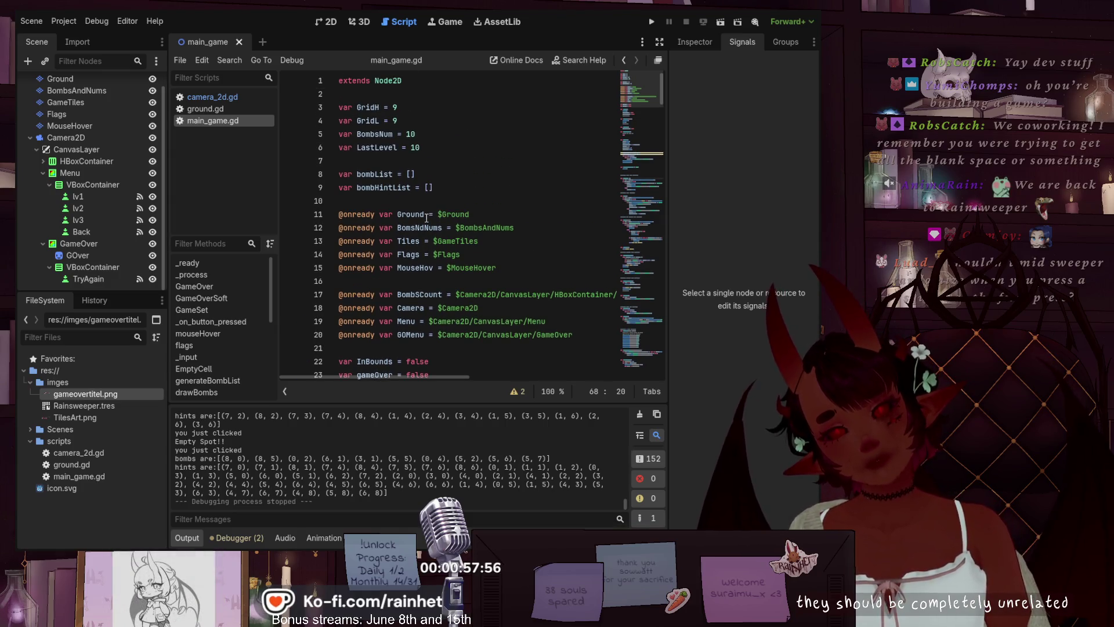
{"action": "mouse_move", "coordinate": [452, 376]}
{"action": "left_mouse_down"}
{"action": "mouse_move", "coordinate": [505, 379]}
{"action": "mouse_move", "coordinate": [451, 374]}
{"action": "left_mouse_up"}
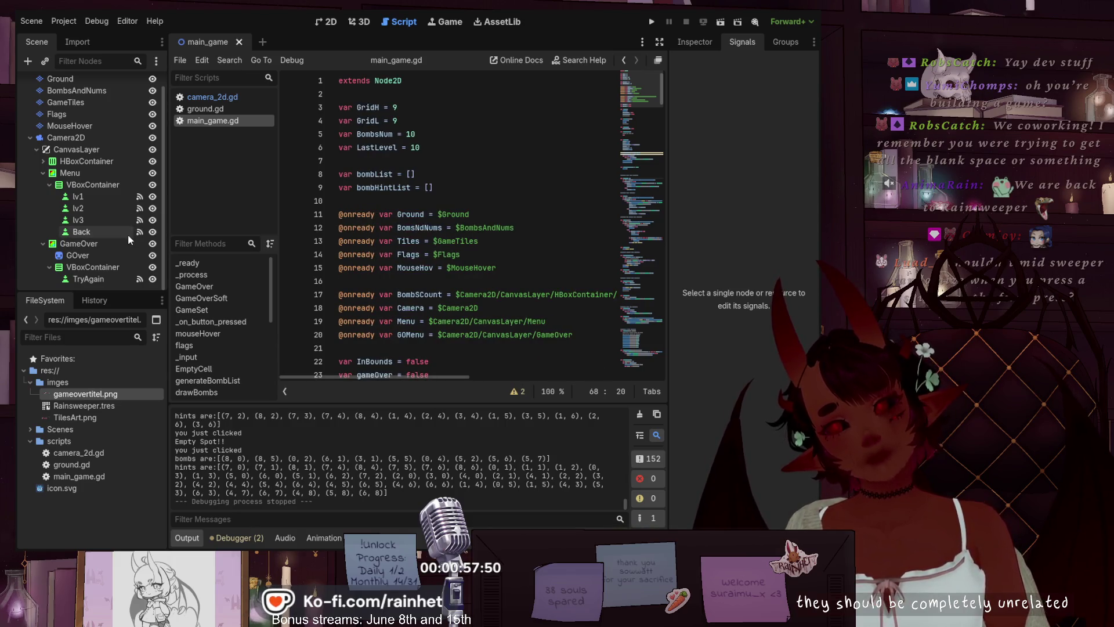
{"action": "left_click", "coordinate": [42, 162]}
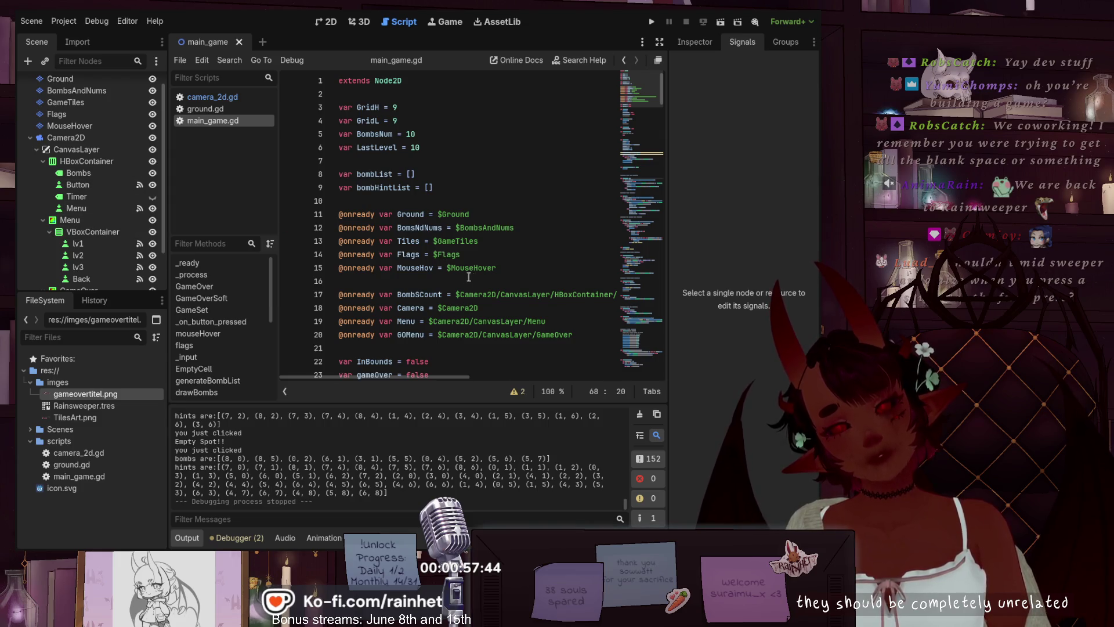
- Review the BombsCount declaration and the GameSet function down to the generateHintList() line
{"action": "left_click", "coordinate": [398, 295]}
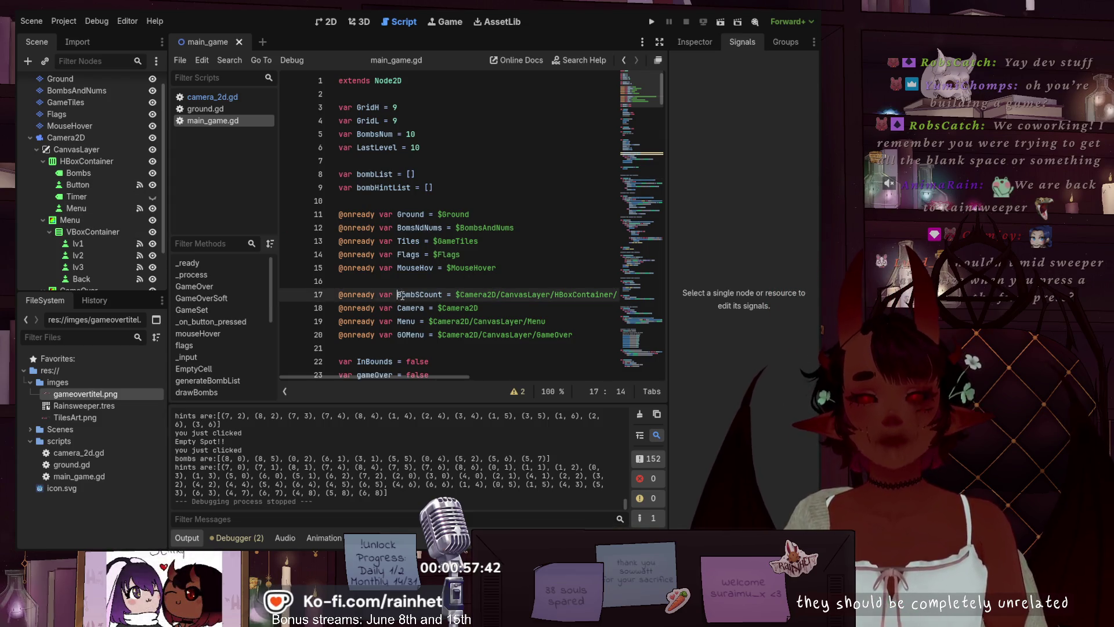
{"action": "scroll", "coordinate": [446, 288], "scroll_direction": "down", "scroll_amount": 7}
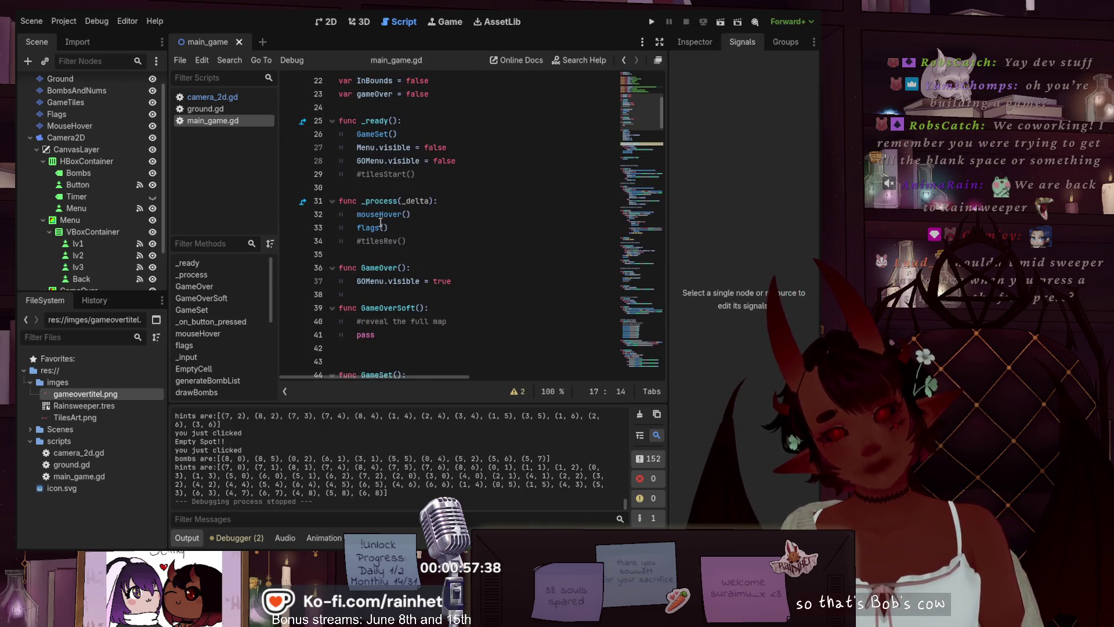
{"action": "scroll", "coordinate": [397, 255], "scroll_direction": "down", "scroll_amount": 3}
{"action": "scroll", "coordinate": [397, 255], "scroll_direction": "down", "scroll_amount": 4}
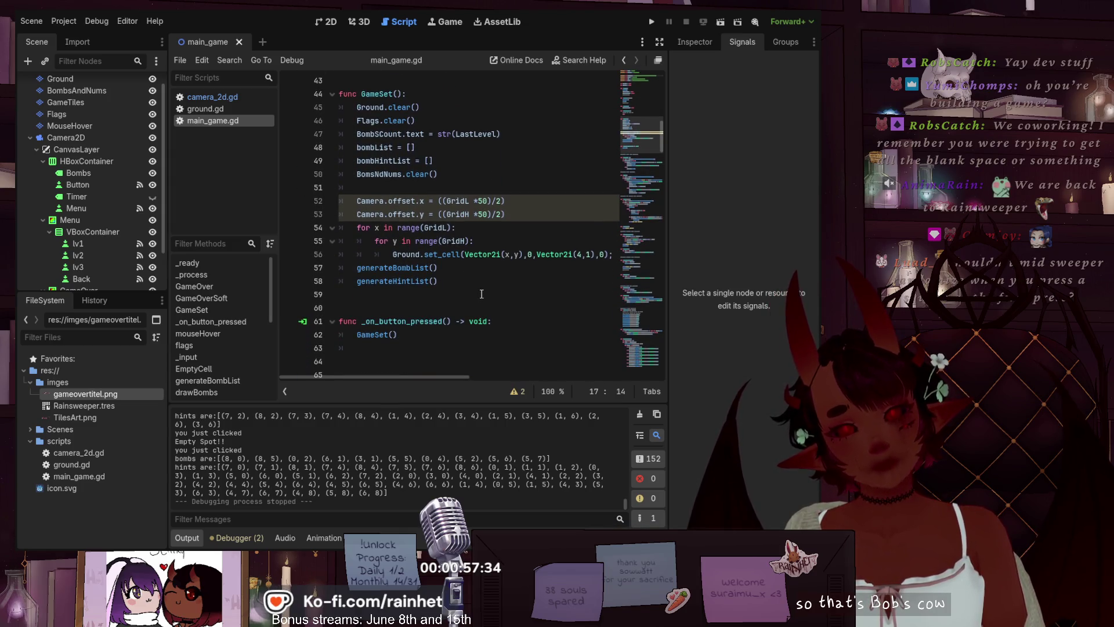
{"action": "left_click", "coordinate": [481, 294]}
{"action": "left_click", "coordinate": [476, 277]}
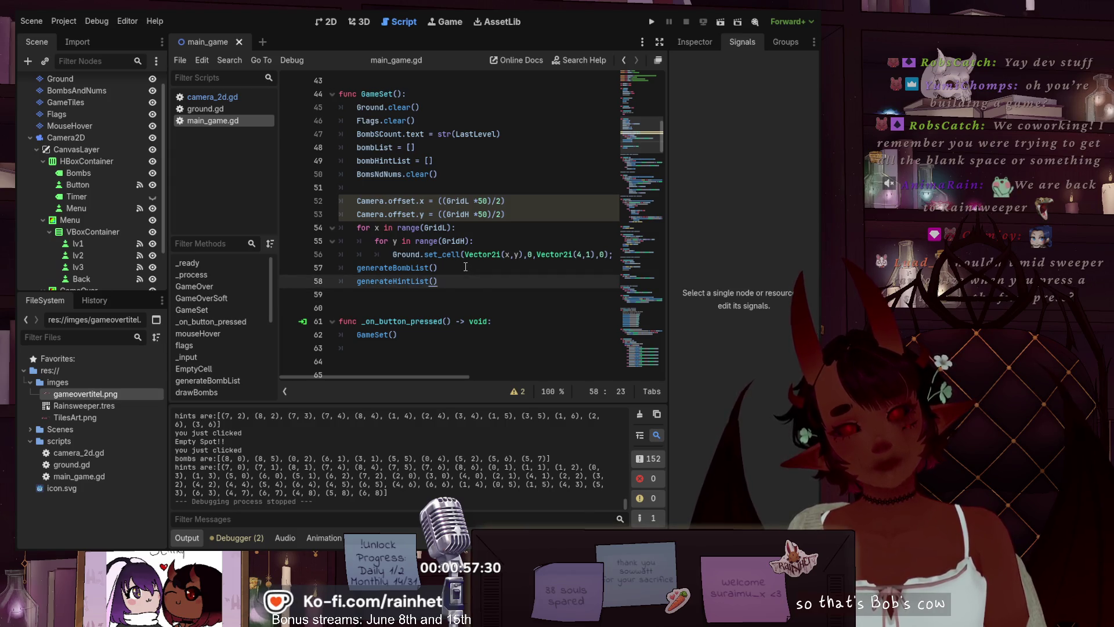
{"action": "scroll", "coordinate": [466, 266], "scroll_direction": "down", "scroll_amount": 6}
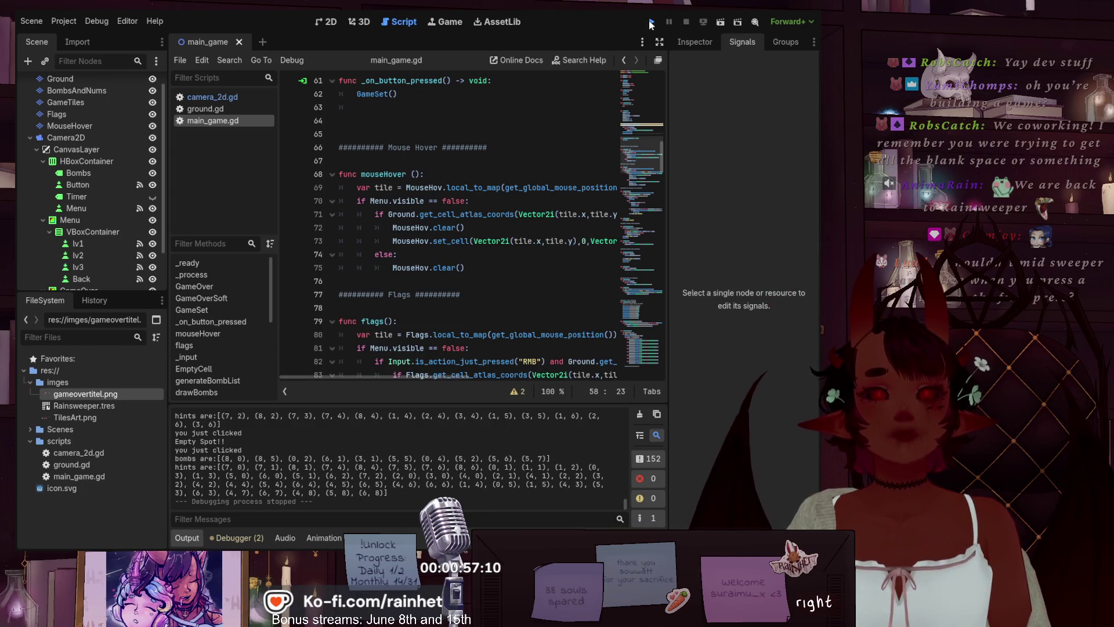
- Run the Minesweeper game and regenerate the board several times with the smiley button
{"action": "left_click", "coordinate": [651, 23]}
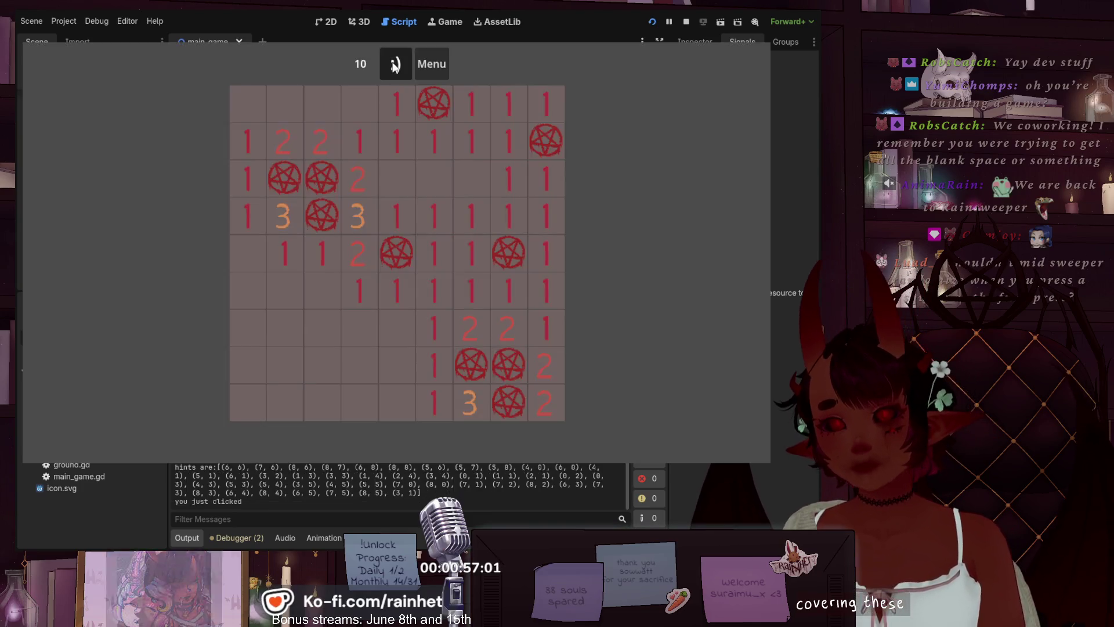
{"action": "left_click", "coordinate": [396, 64]}
{"action": "left_click", "coordinate": [395, 64]}
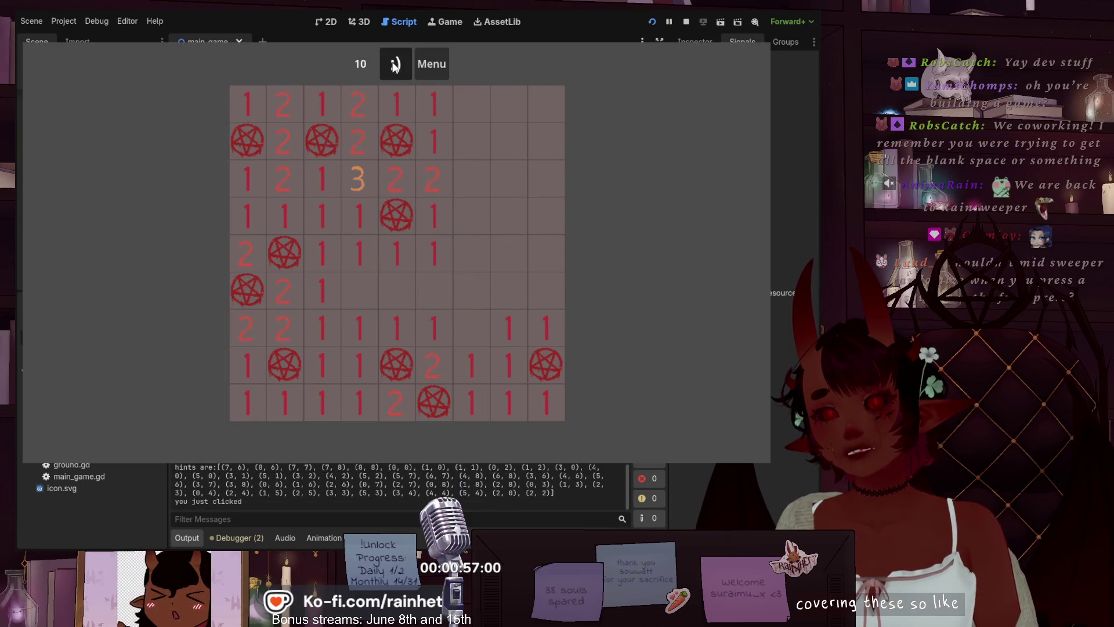
{"action": "left_click", "coordinate": [395, 64]}
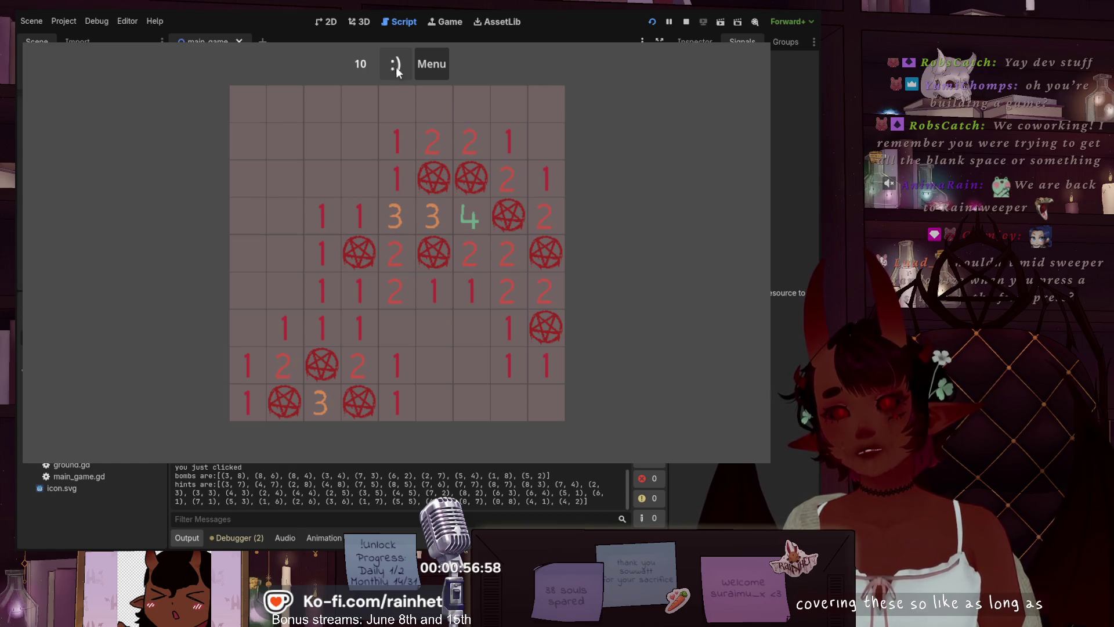
{"action": "left_click", "coordinate": [397, 65]}
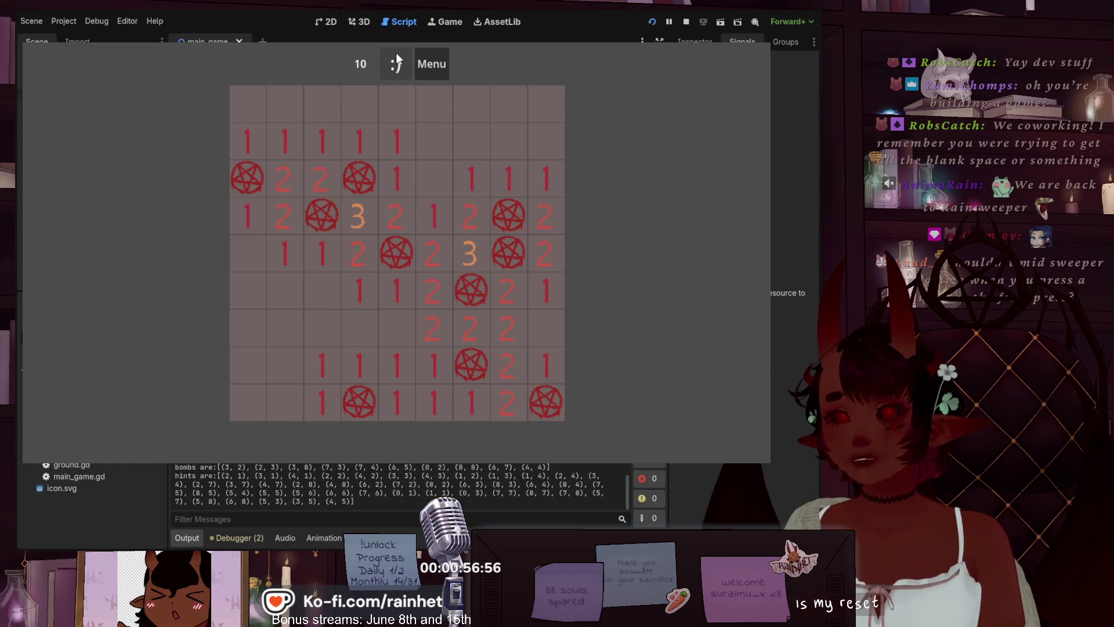
{"action": "left_click", "coordinate": [396, 64]}
{"action": "left_click", "coordinate": [396, 64]}
{"action": "left_click", "coordinate": [396, 63]}
{"action": "left_click", "coordinate": [397, 63]}
{"action": "left_click", "coordinate": [396, 64]}
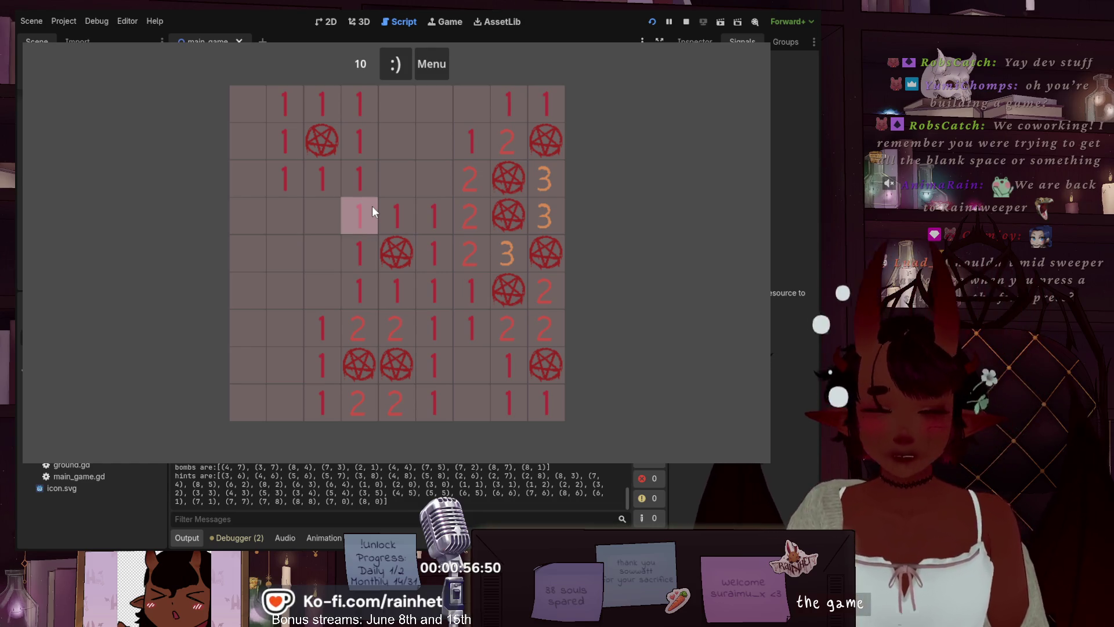
- Flag mines and restart, confirming the counter drops to 9 and returns to 10
{"action": "right_click", "coordinate": [325, 143]}
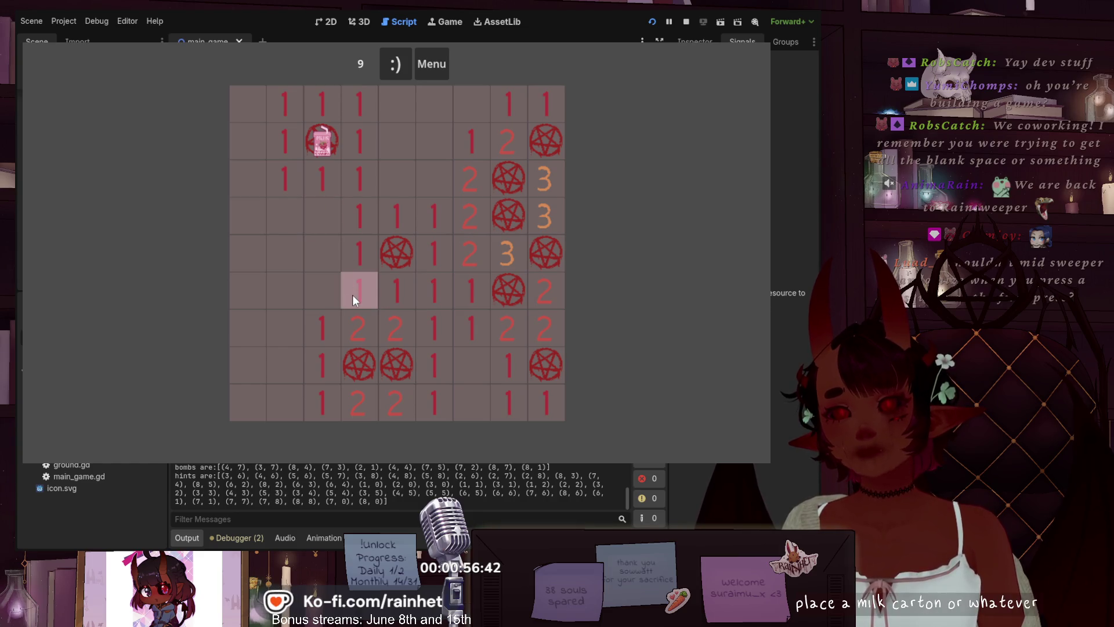
{"action": "left_click", "coordinate": [395, 63]}
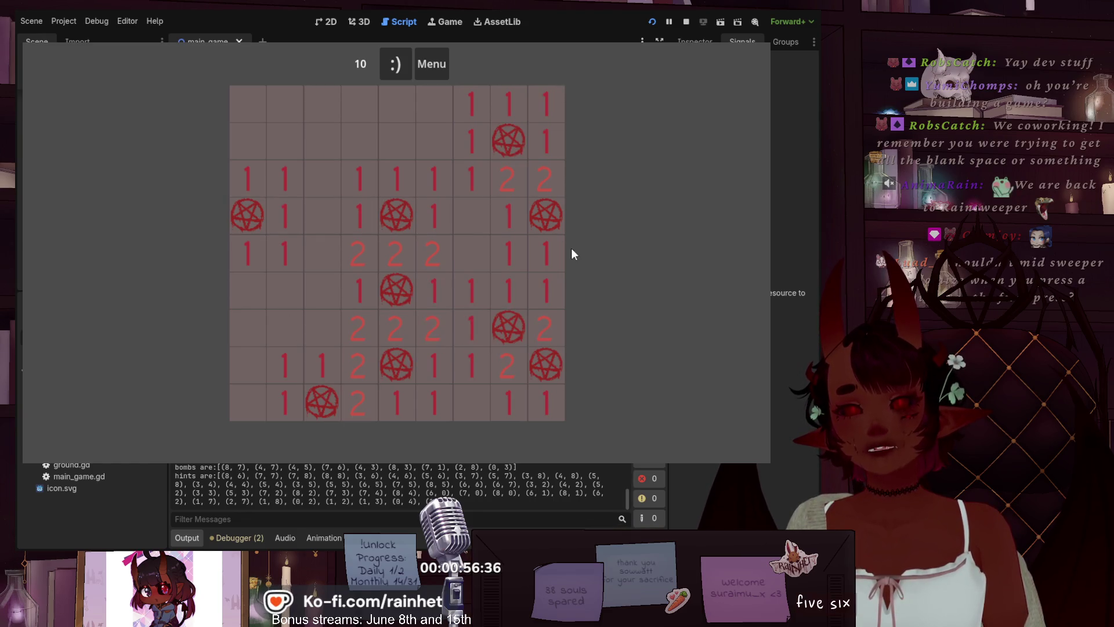
{"action": "right_click", "coordinate": [510, 135]}
{"action": "right_click", "coordinate": [546, 213]}
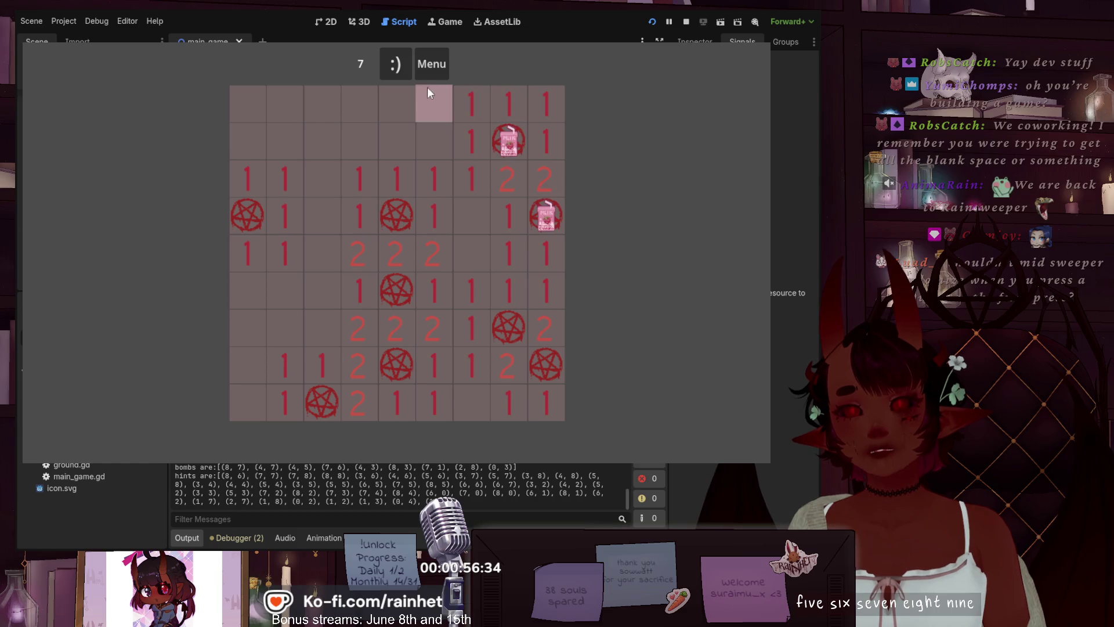
{"action": "left_click", "coordinate": [400, 66]}
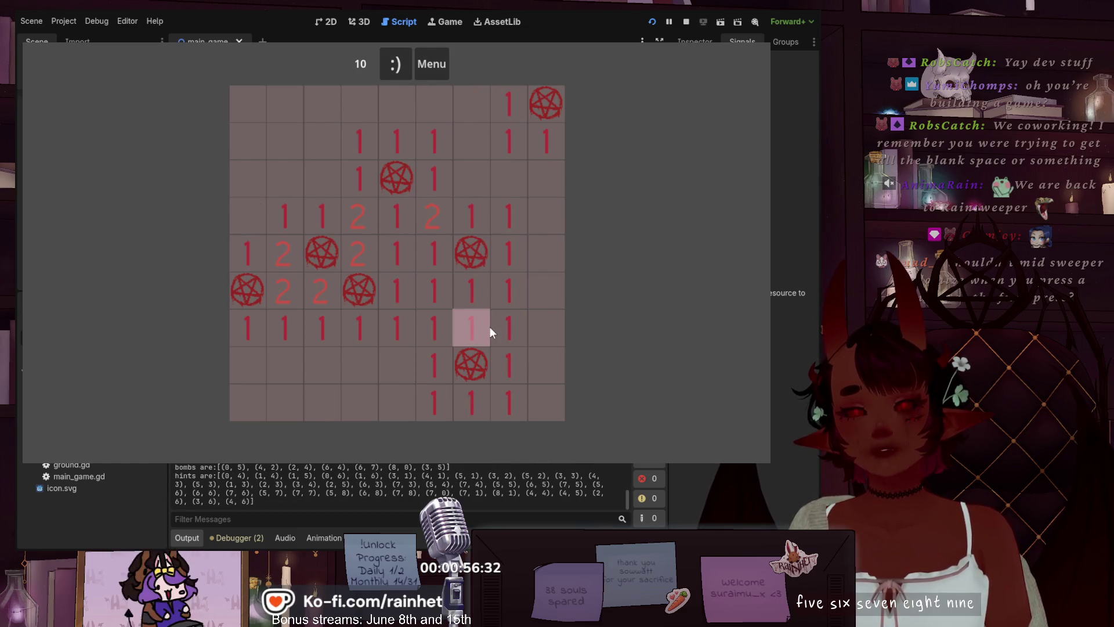
- Flag five more mines, restart to clear them, then open the difficulty level menu
{"action": "right_click", "coordinate": [467, 359]}
{"action": "right_click", "coordinate": [474, 246]}
{"action": "right_click", "coordinate": [473, 248]}
{"action": "right_click", "coordinate": [398, 180]}
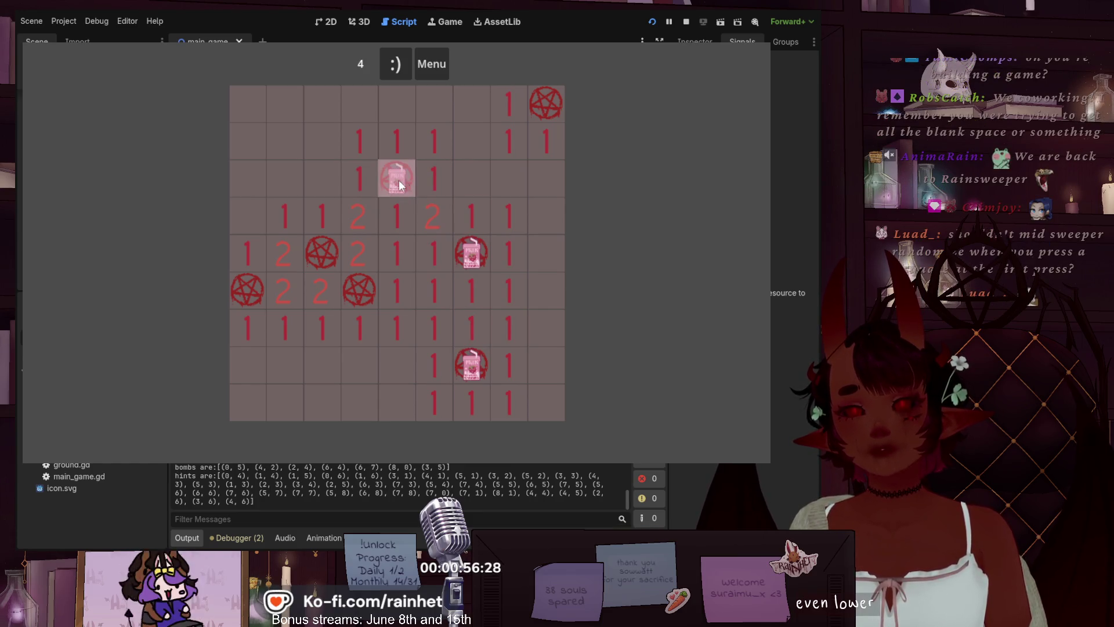
{"action": "right_click", "coordinate": [331, 253]}
{"action": "left_click", "coordinate": [395, 65]}
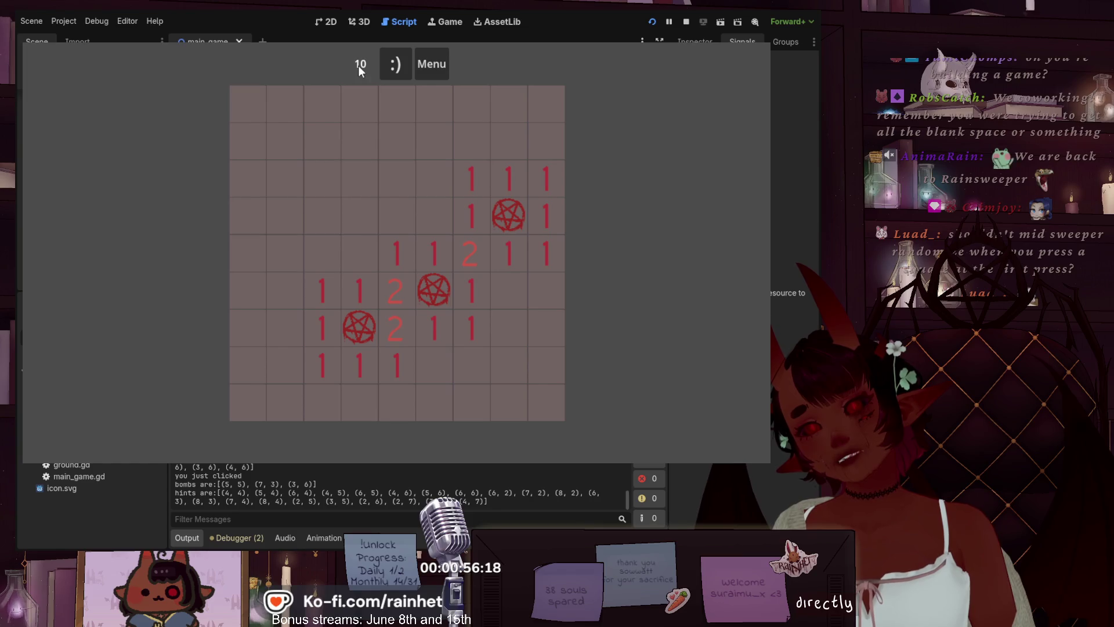
{"action": "left_click", "coordinate": [399, 63]}
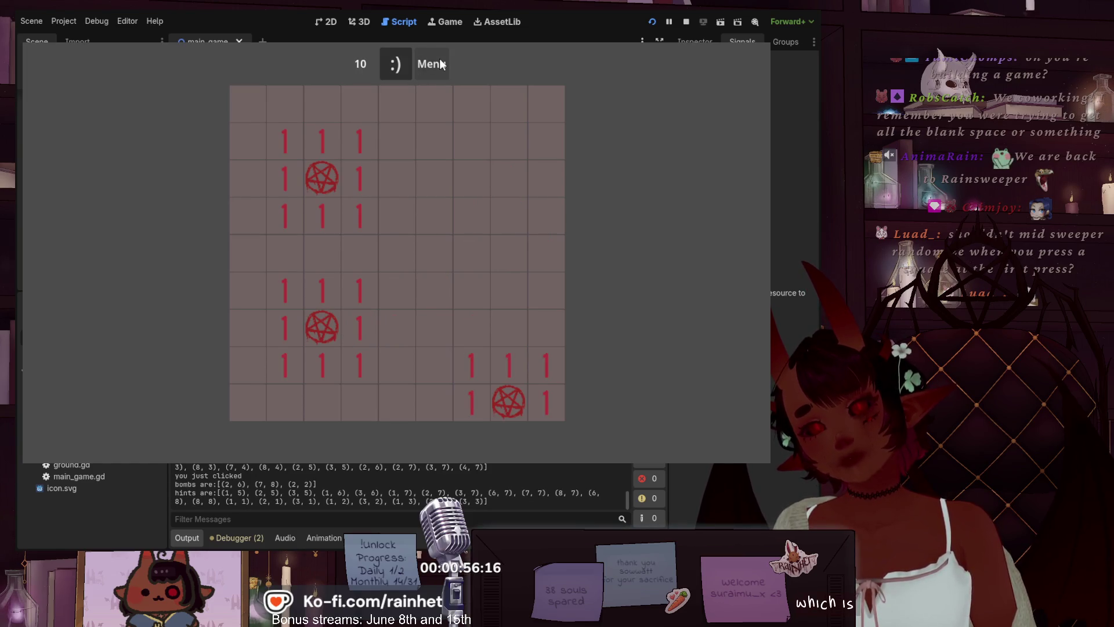
{"action": "left_click", "coordinate": [441, 64]}
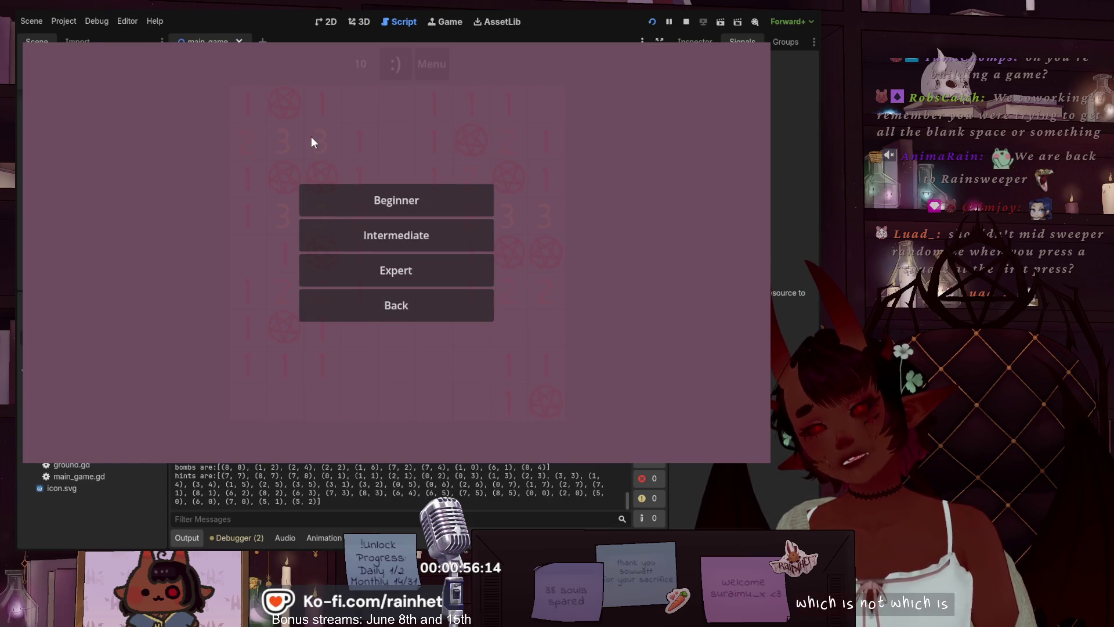
- Try Intermediate (40 mines), return to Beginner (10 mines), reset the board and stop the game
{"action": "left_click", "coordinate": [311, 143]}
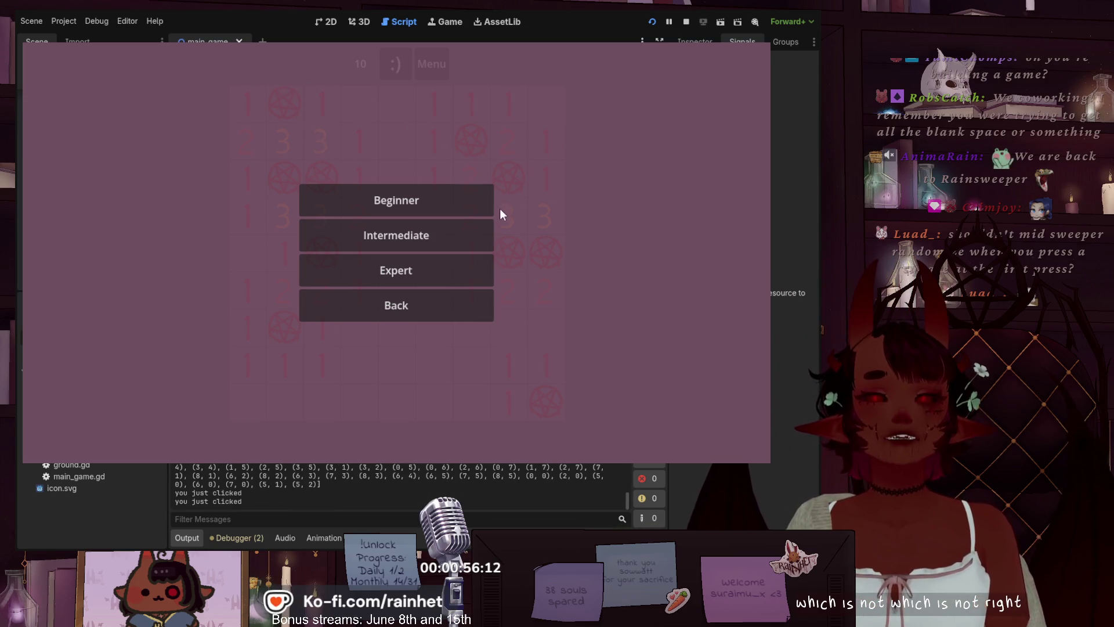
{"action": "left_click", "coordinate": [446, 231]}
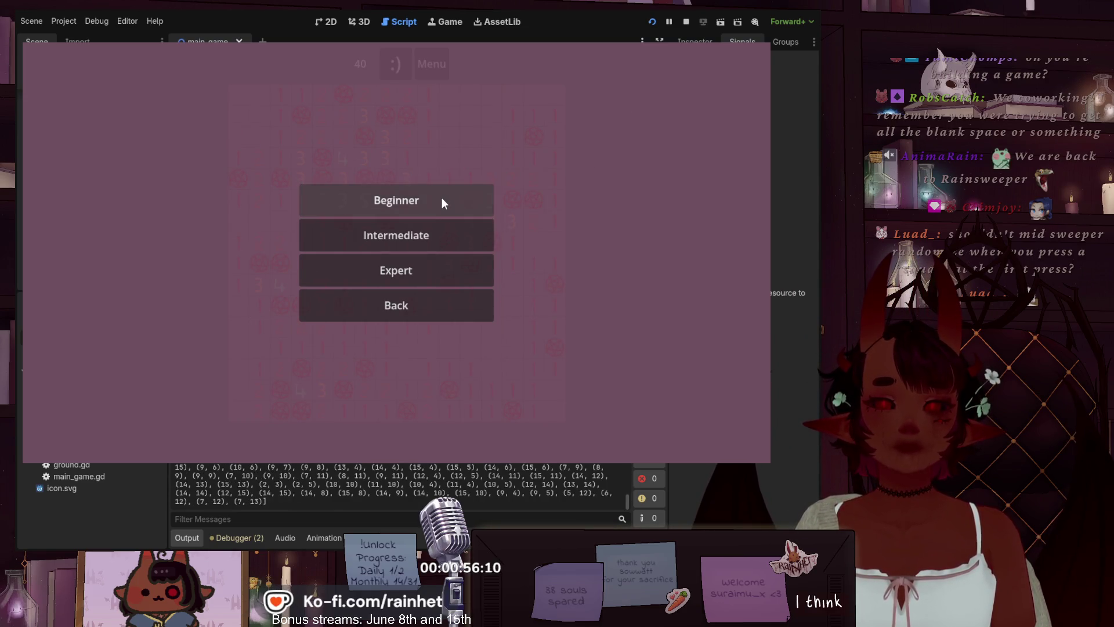
{"action": "left_click", "coordinate": [441, 197]}
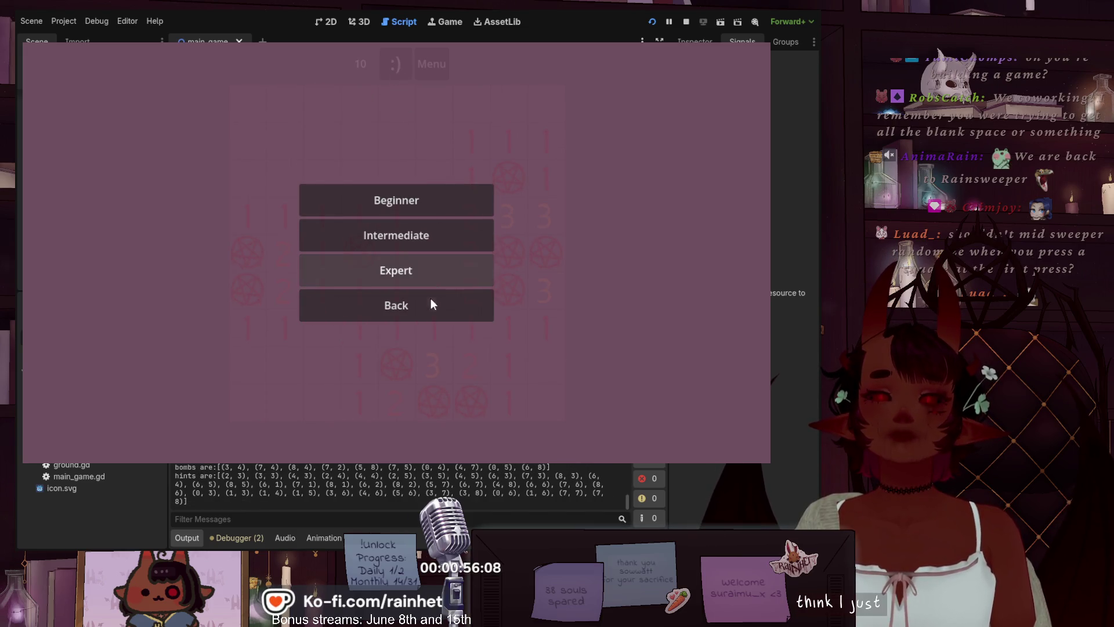
{"action": "left_click", "coordinate": [433, 294]}
{"action": "left_click", "coordinate": [399, 64]}
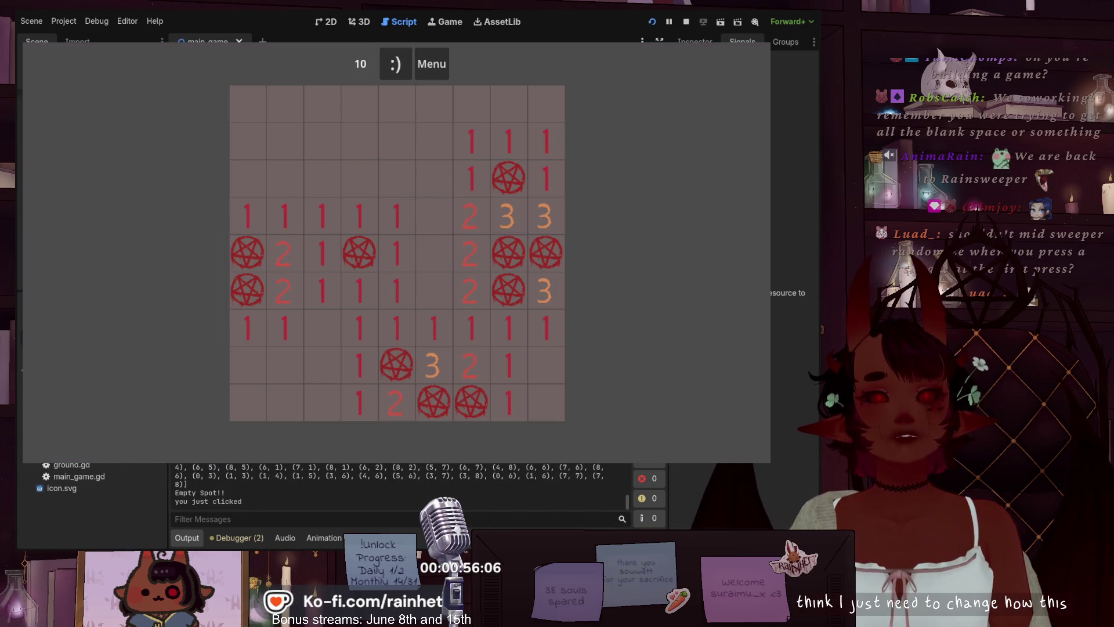
{"action": "key", "text": "F8"}
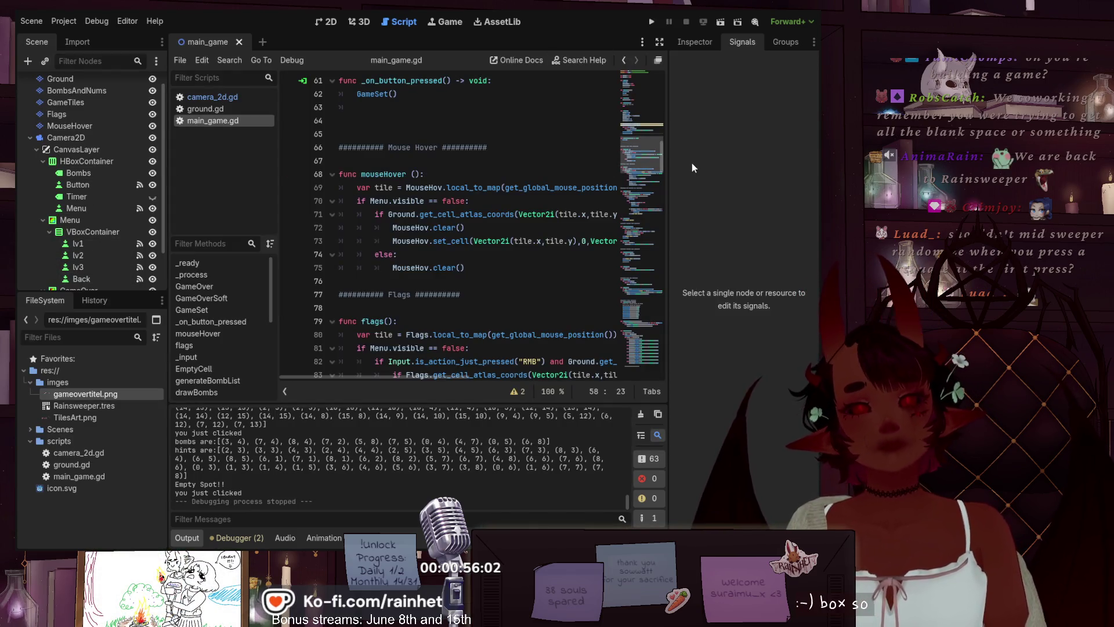
{"action": "scroll", "coordinate": [418, 262], "scroll_direction": "down", "scroll_amount": 2}
{"action": "scroll", "coordinate": [418, 262], "scroll_direction": "down", "scroll_amount": 20}
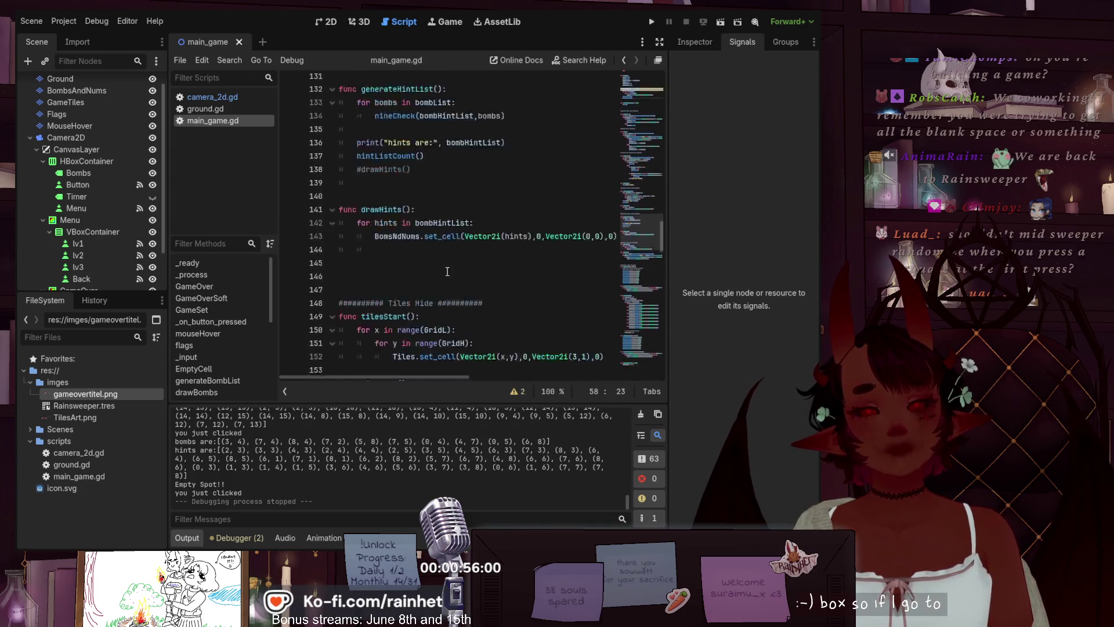
{"action": "scroll", "coordinate": [451, 281], "scroll_direction": "down", "scroll_amount": 10}
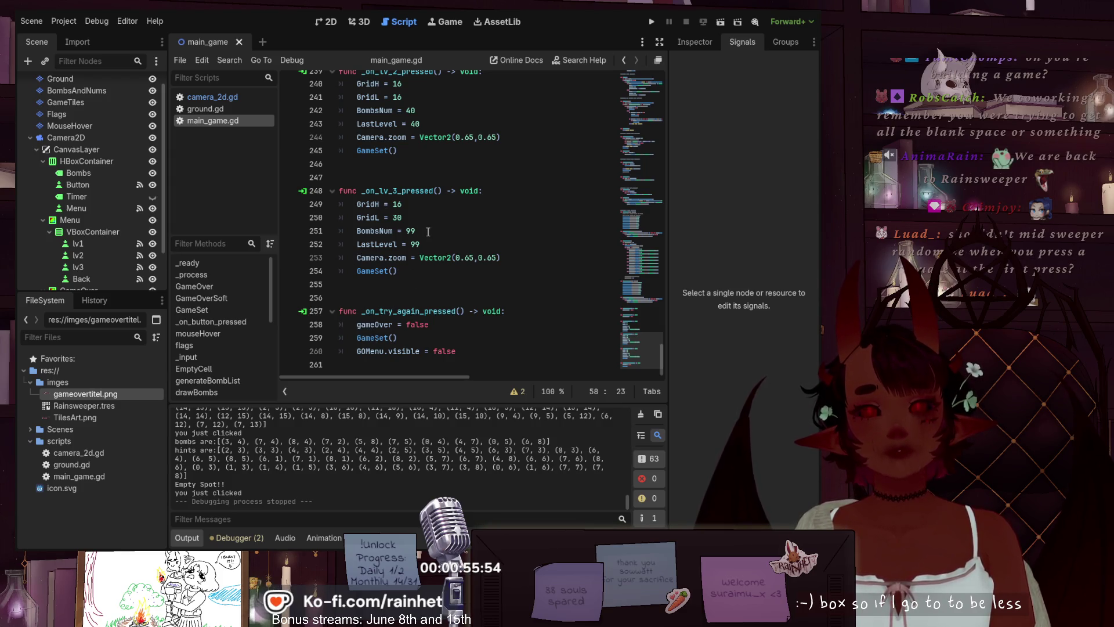
{"action": "scroll", "coordinate": [428, 232], "scroll_direction": "up", "scroll_amount": 2}
{"action": "scroll", "coordinate": [425, 231], "scroll_direction": "up", "scroll_amount": 2}
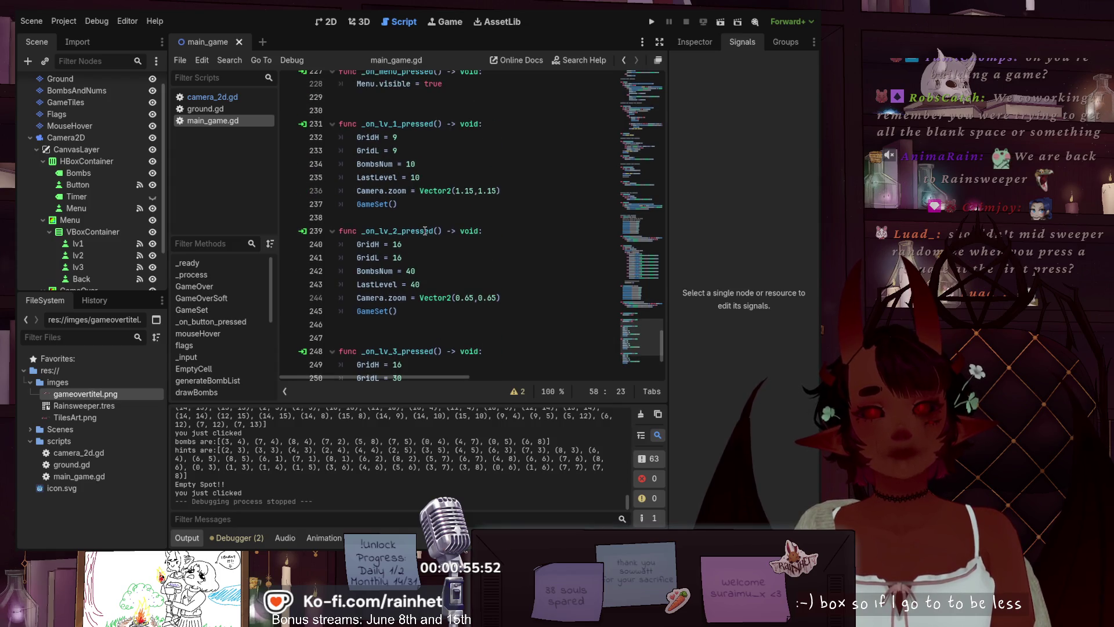
{"action": "scroll", "coordinate": [424, 231], "scroll_direction": "up", "scroll_amount": 1}
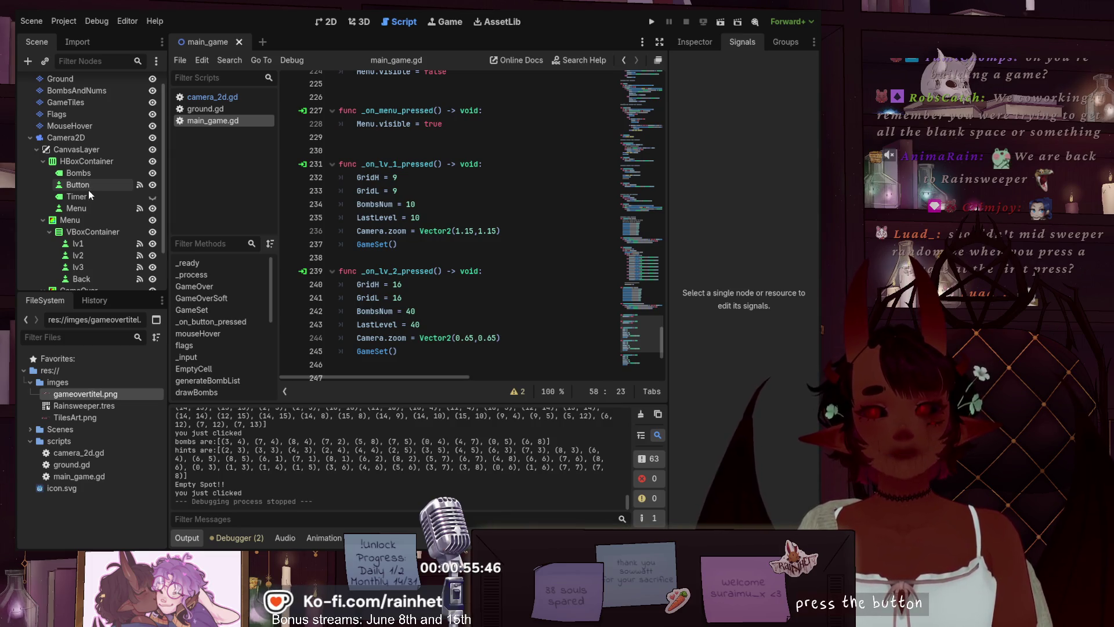
{"action": "scroll", "coordinate": [488, 205], "scroll_direction": "up", "scroll_amount": 5}
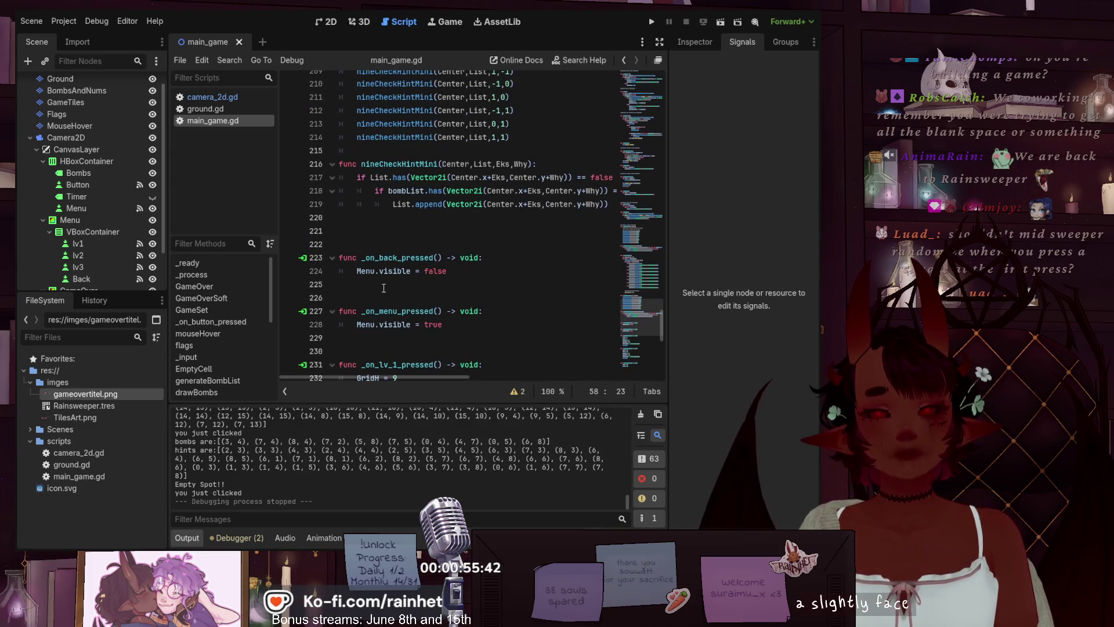
{"action": "scroll", "coordinate": [383, 288], "scroll_direction": "up", "scroll_amount": 3}
{"action": "scroll", "coordinate": [383, 278], "scroll_direction": "down", "scroll_amount": 9}
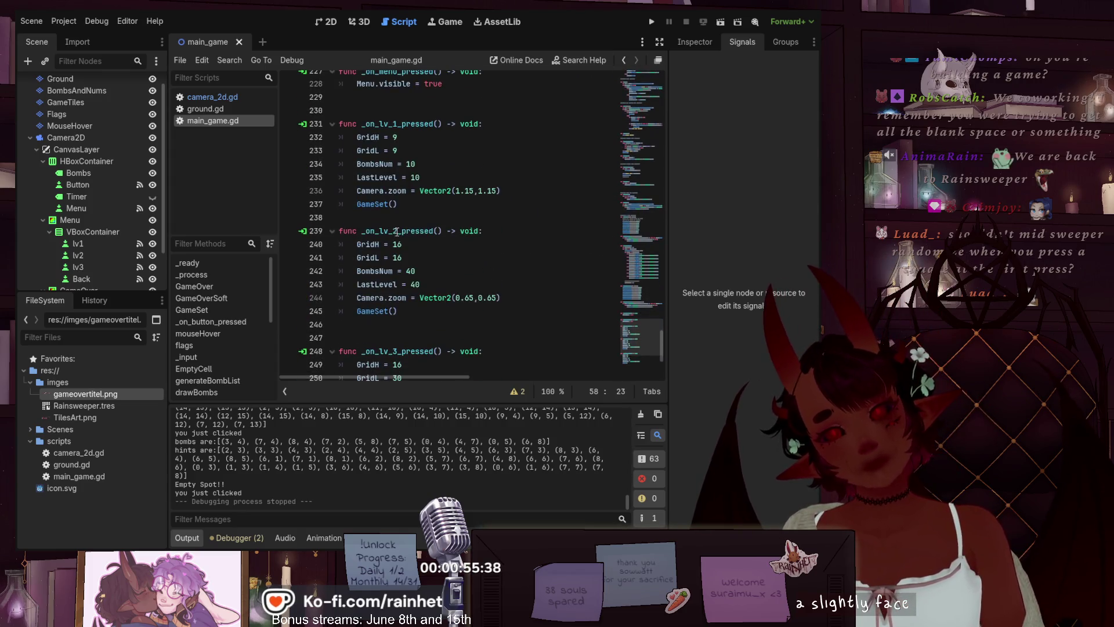
{"action": "scroll", "coordinate": [371, 272], "scroll_direction": "down", "scroll_amount": 1}
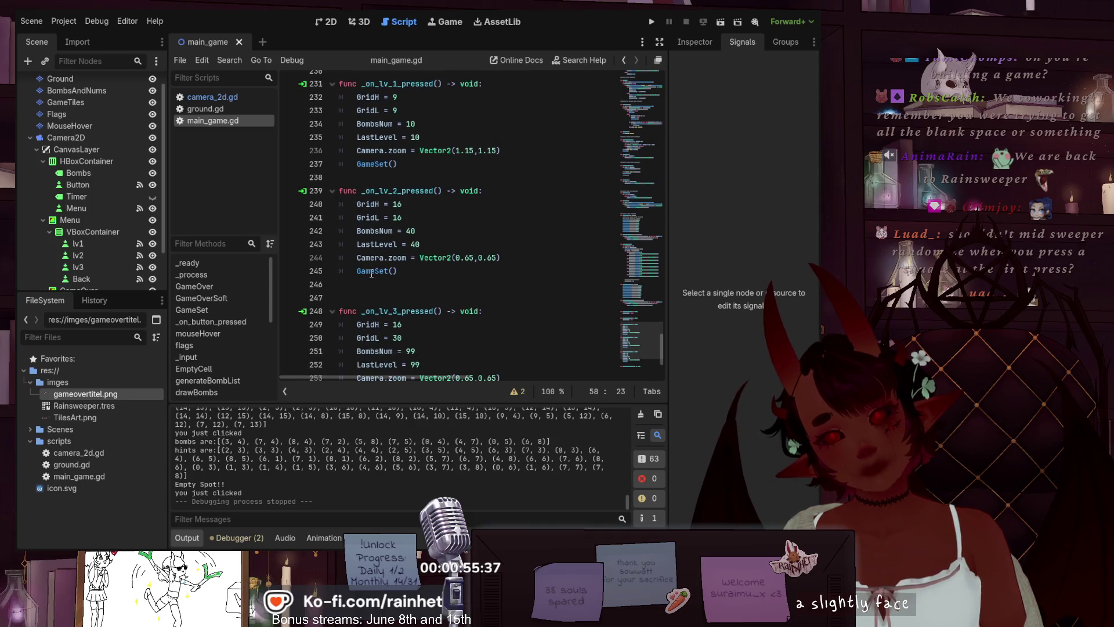
{"action": "scroll", "coordinate": [371, 273], "scroll_direction": "down", "scroll_amount": 3}
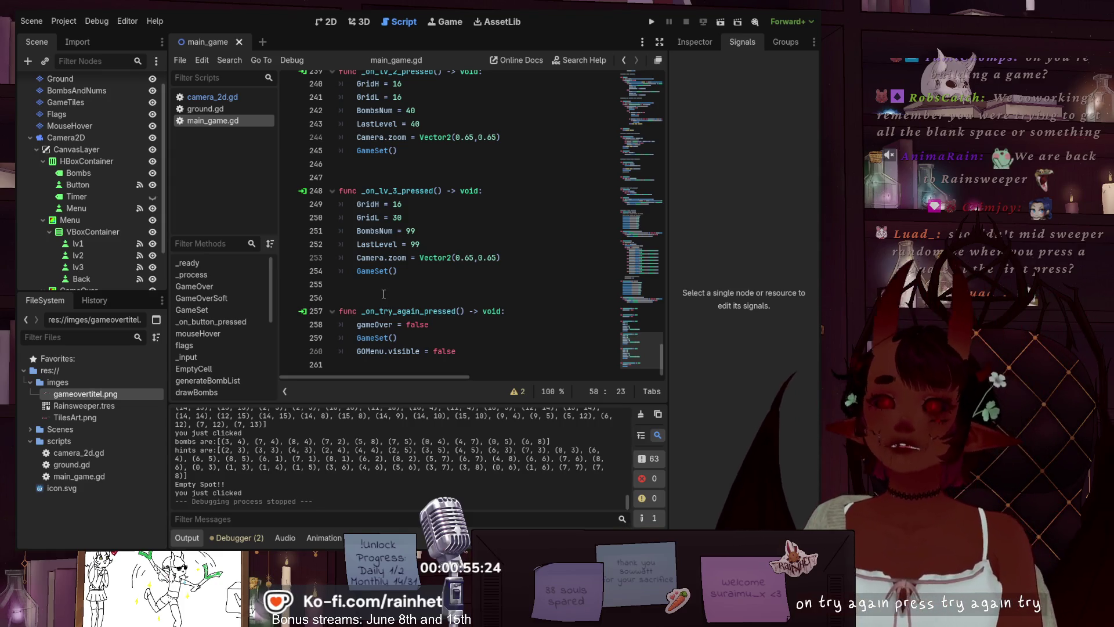
{"action": "scroll", "coordinate": [61, 262], "scroll_direction": "down", "scroll_amount": 3}
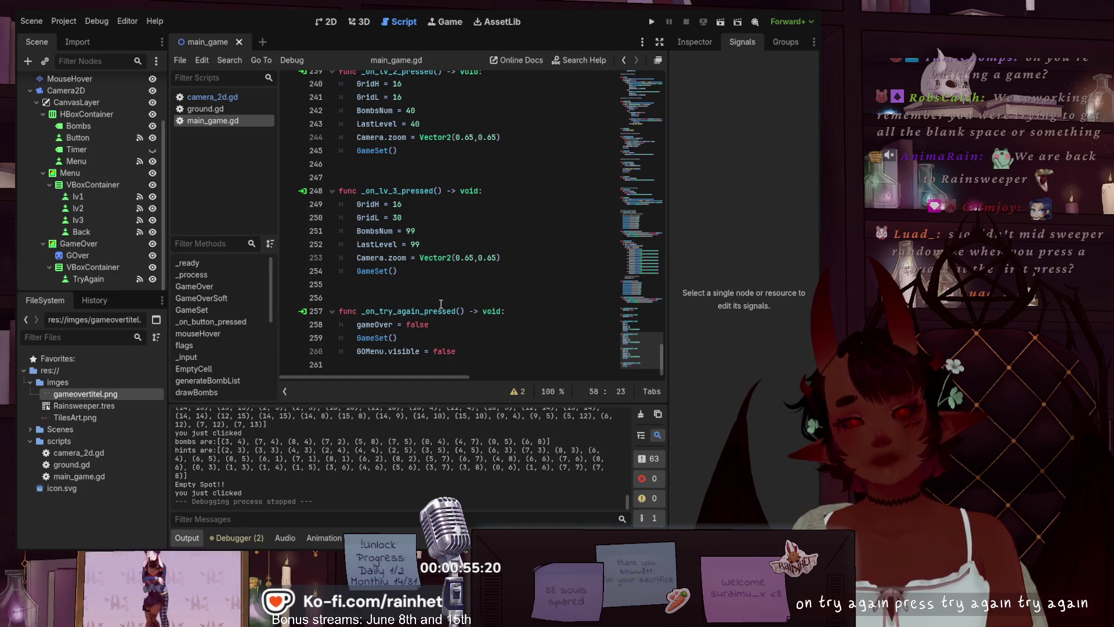
{"action": "mouse_move", "coordinate": [652, 334]}
{"action": "left_mouse_down"}
{"action": "mouse_move", "coordinate": [639, 314]}
{"action": "mouse_move", "coordinate": [625, 348]}
{"action": "mouse_move", "coordinate": [626, 309]}
{"action": "left_mouse_up"}
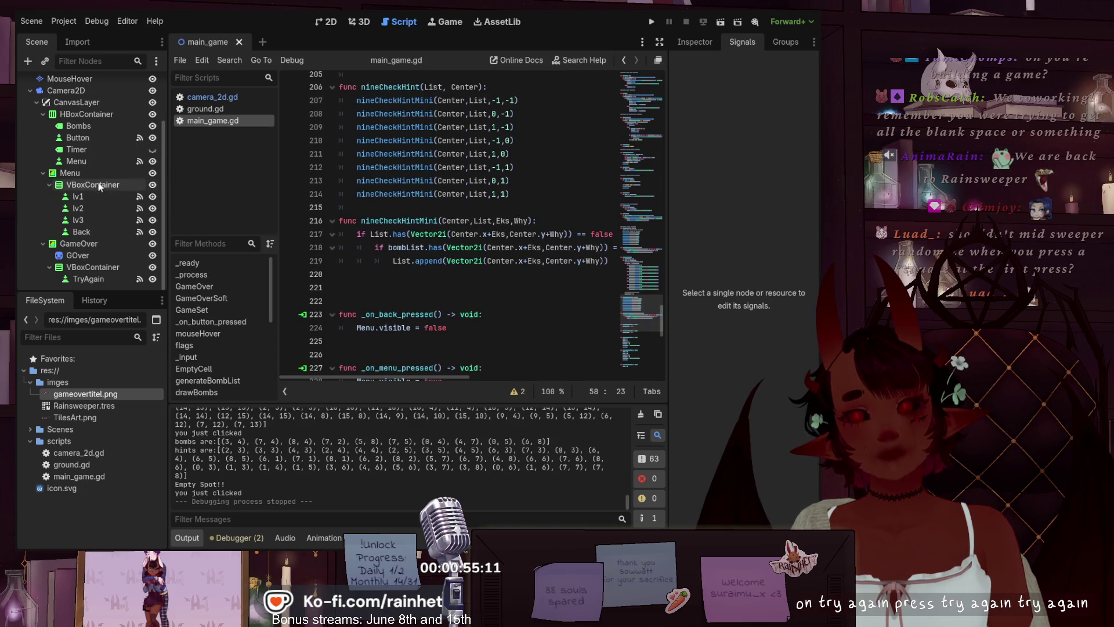
- Follow the Button's pressed signal connection to the _on_button_pressed function in main_game.gd
{"action": "left_click", "coordinate": [140, 141]}
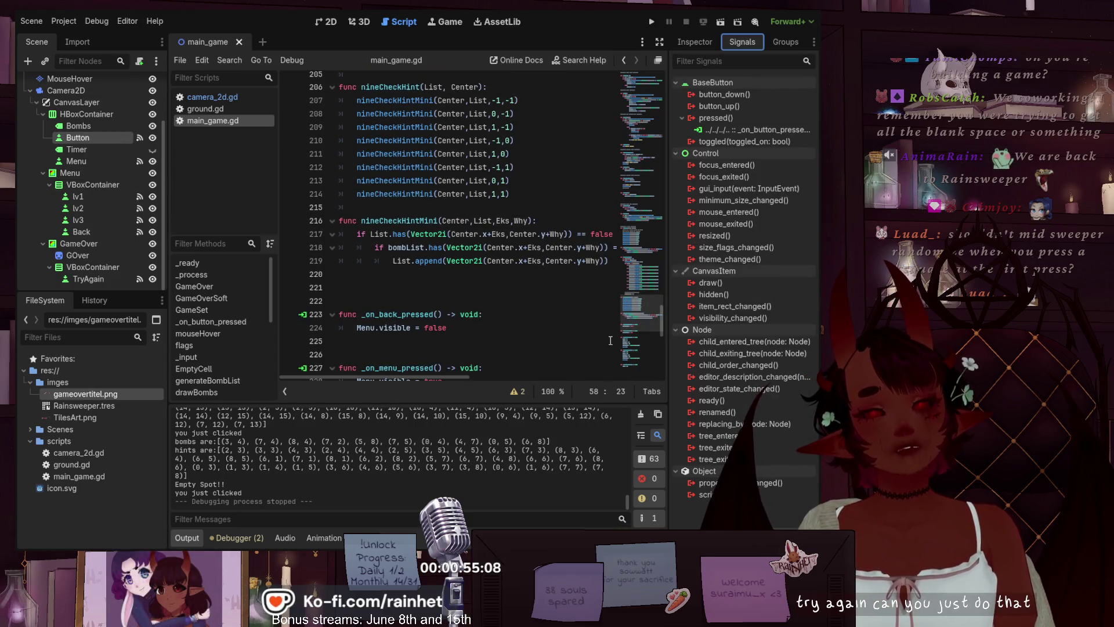
{"action": "left_click", "coordinate": [780, 131]}
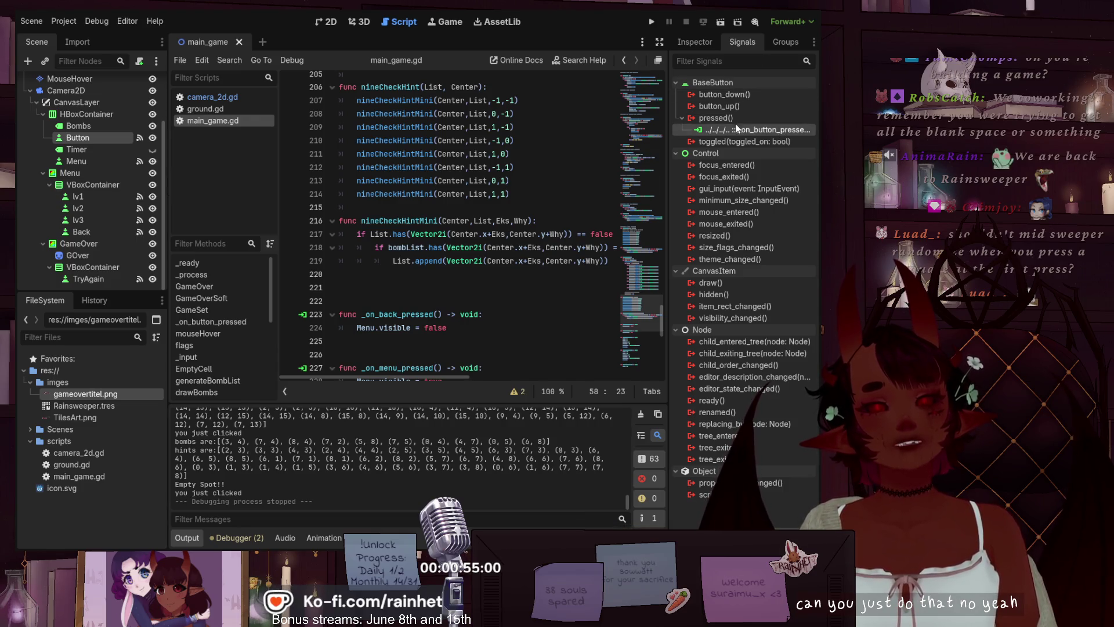
{"action": "double_click", "coordinate": [754, 132]}
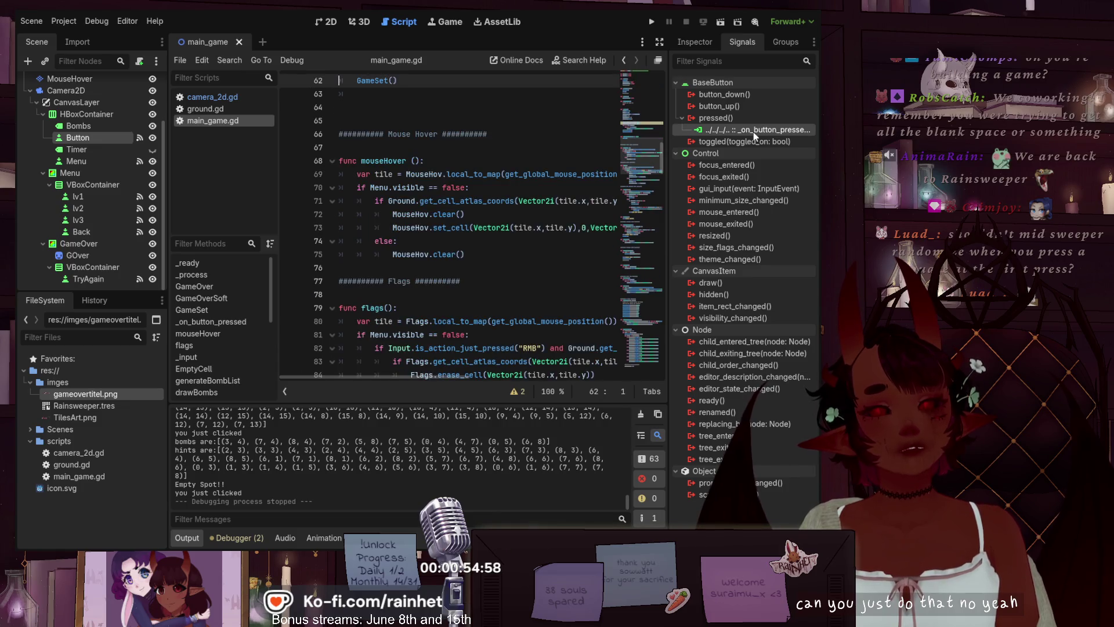
{"action": "scroll", "coordinate": [512, 206], "scroll_direction": "up", "scroll_amount": 2}
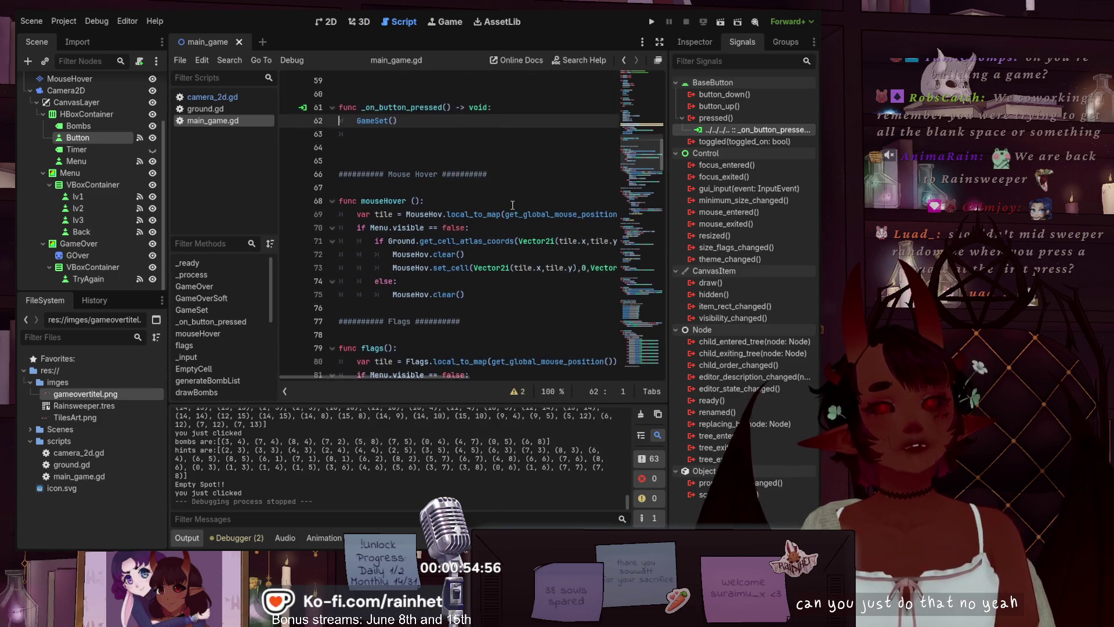
{"action": "left_click", "coordinate": [419, 190]}
{"action": "scroll", "coordinate": [419, 190], "scroll_direction": "up", "scroll_amount": 2}
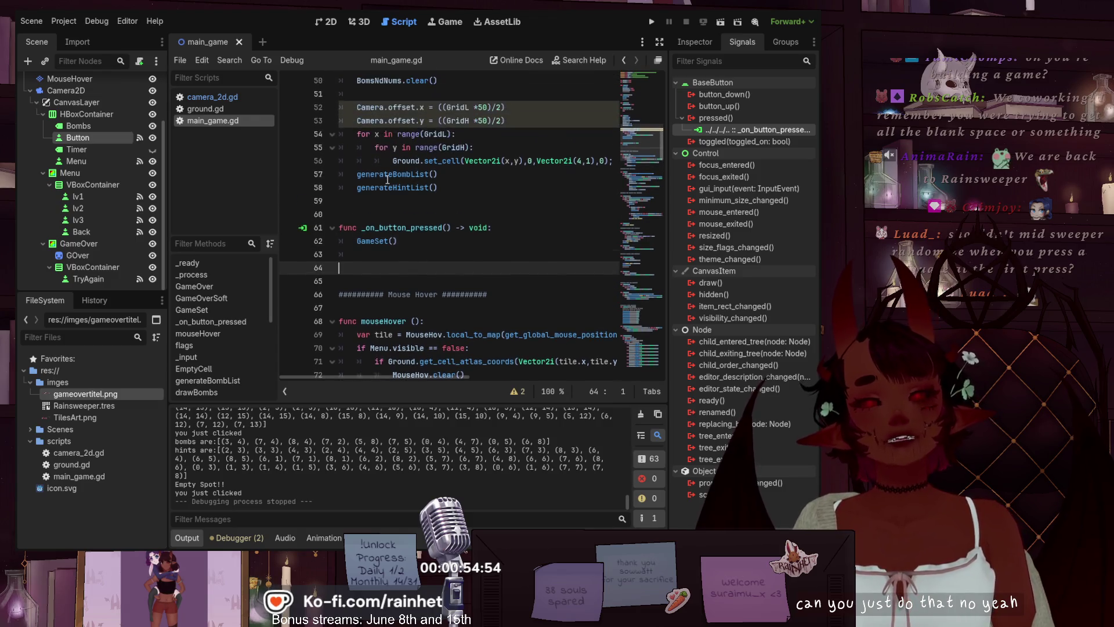
{"action": "left_click", "coordinate": [401, 241]}
{"action": "scroll", "coordinate": [402, 244], "scroll_direction": "up", "scroll_amount": 3}
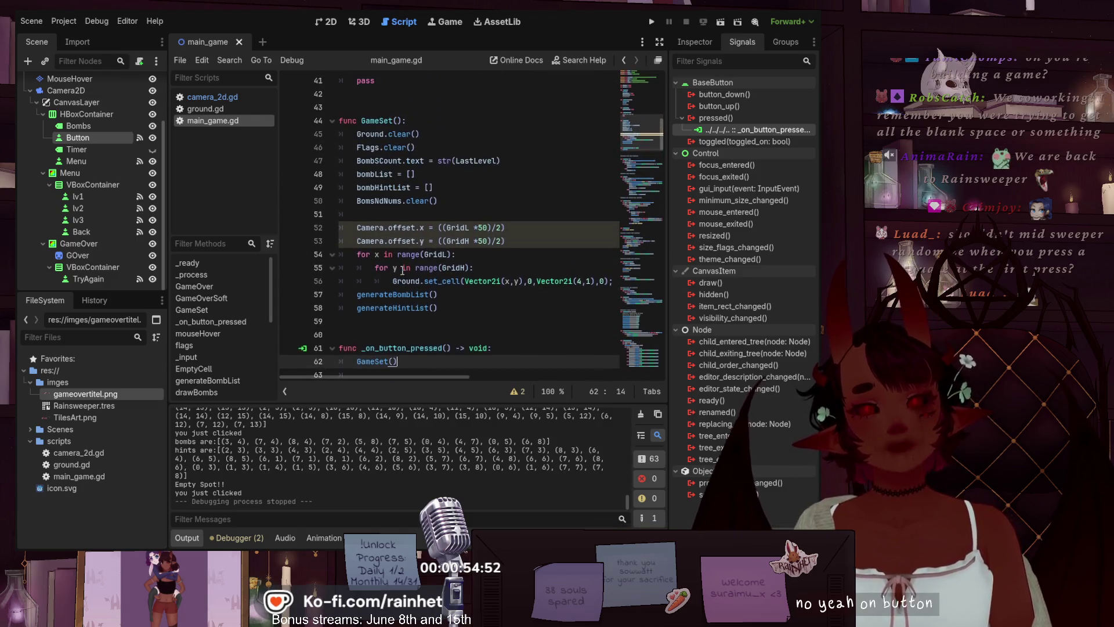
{"action": "double_click", "coordinate": [368, 361]}
{"action": "scroll", "coordinate": [487, 287], "scroll_direction": "up", "scroll_amount": 1}
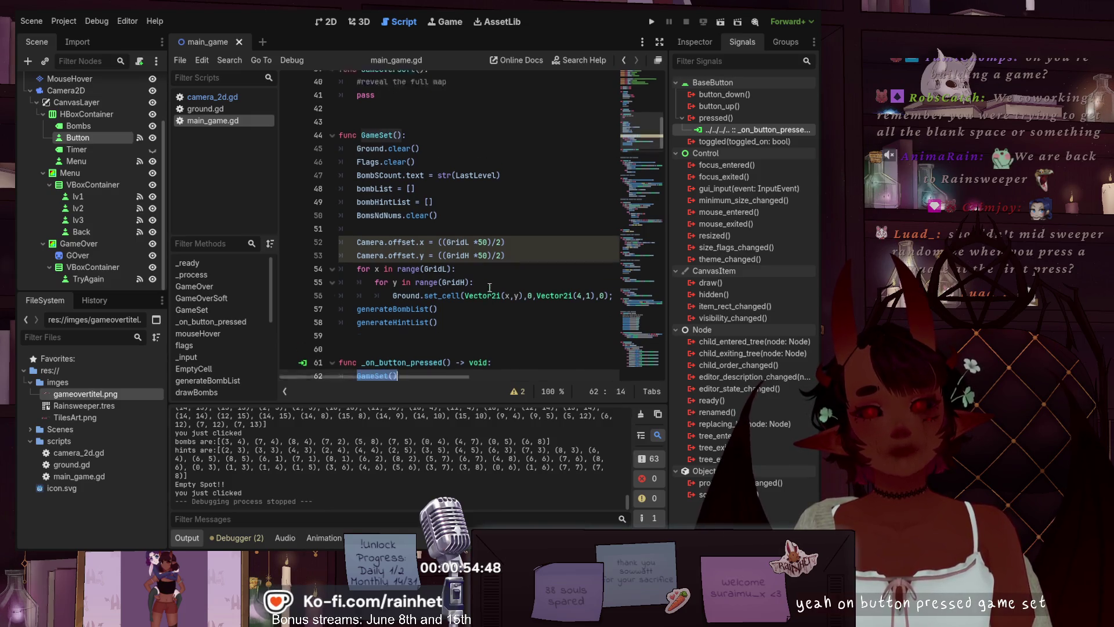
{"action": "scroll", "coordinate": [449, 258], "scroll_direction": "up", "scroll_amount": 1}
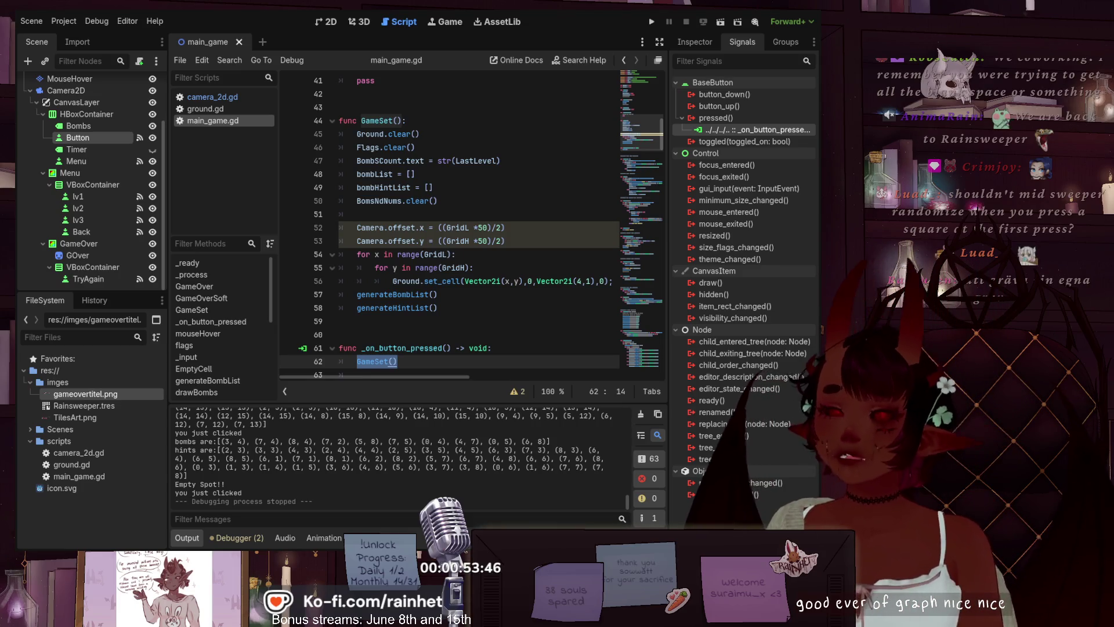
{"action": "left_click", "coordinate": [429, 135]}
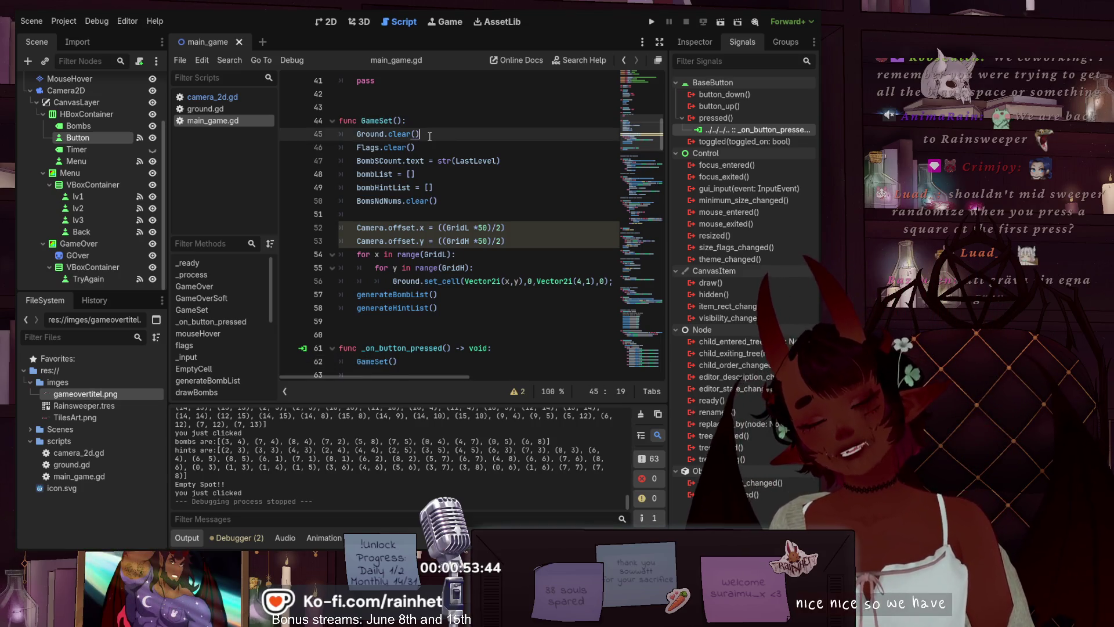
{"action": "left_click", "coordinate": [420, 148]}
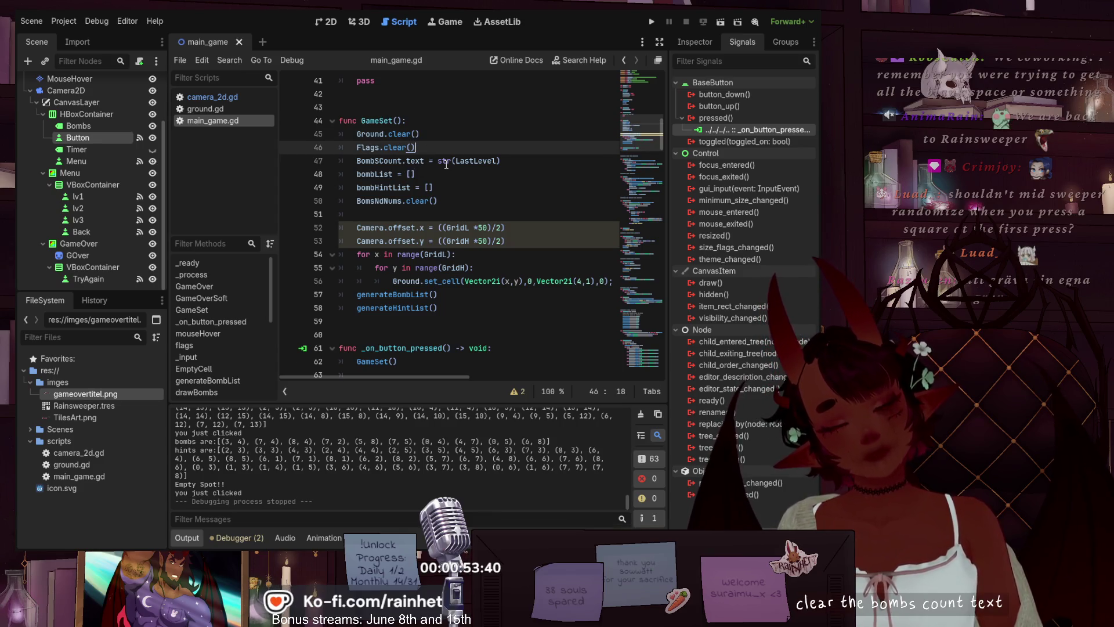
{"action": "left_click", "coordinate": [506, 161]}
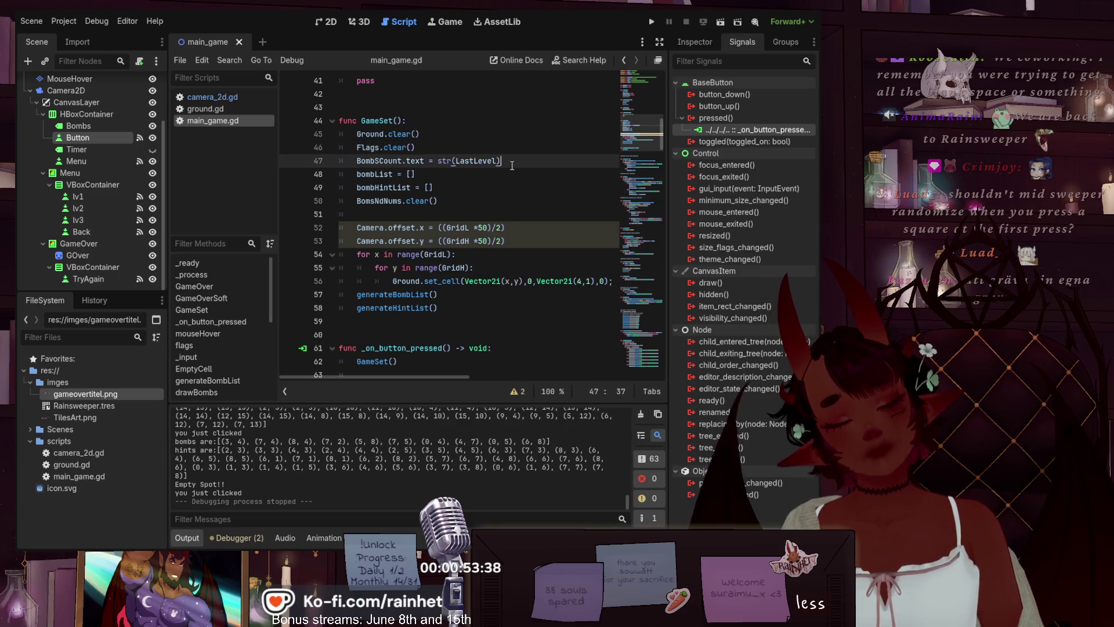
{"action": "left_click", "coordinate": [378, 174]}
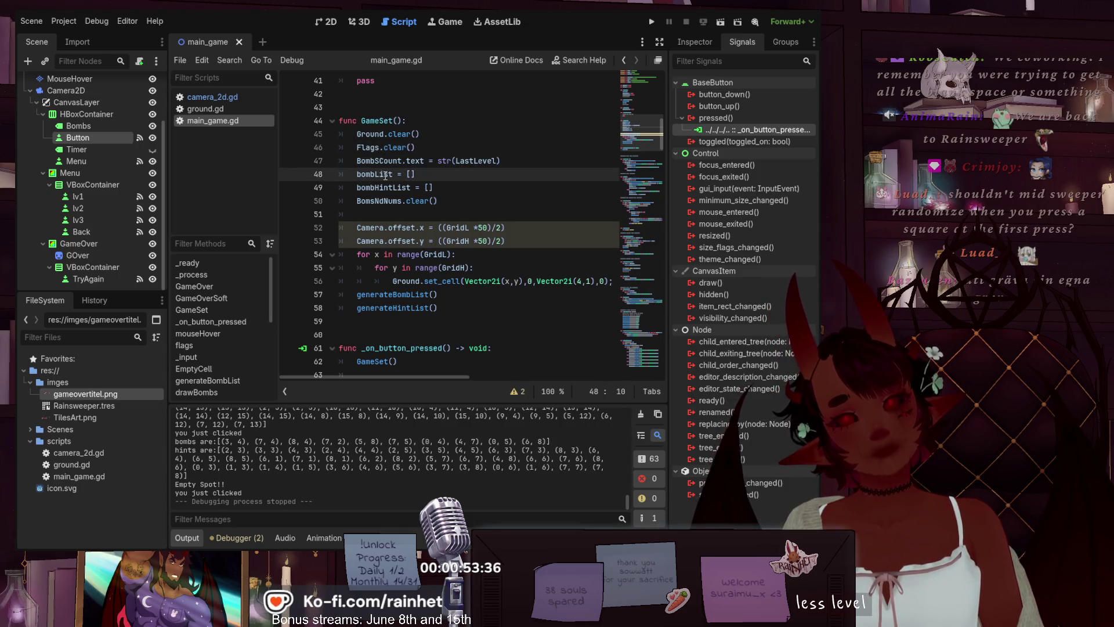
{"action": "left_click", "coordinate": [395, 174]}
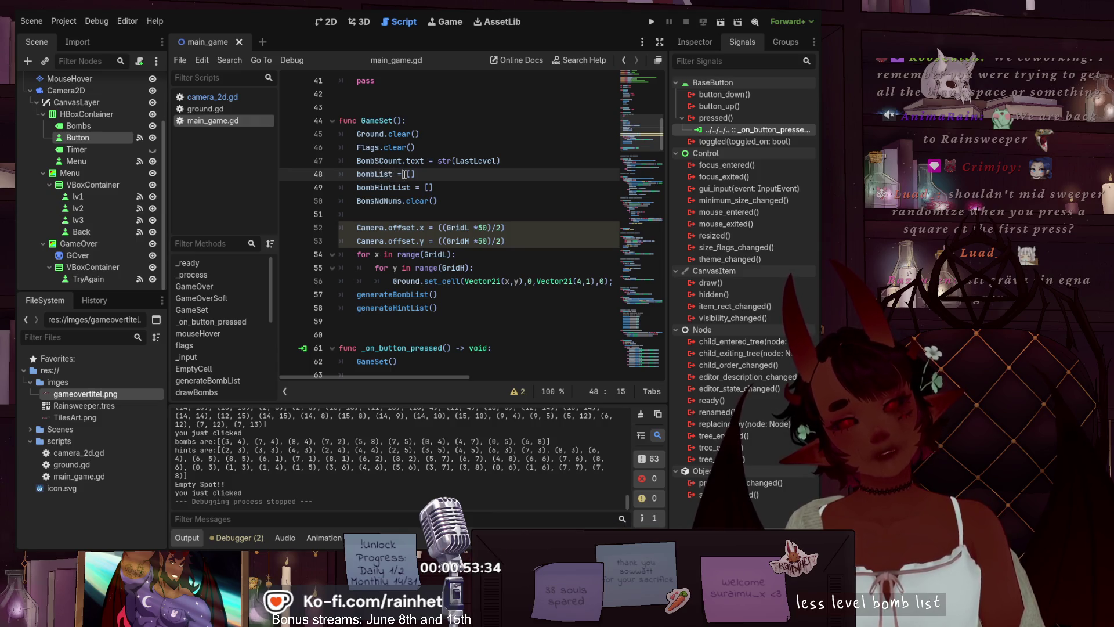
{"action": "left_click", "coordinate": [419, 174]}
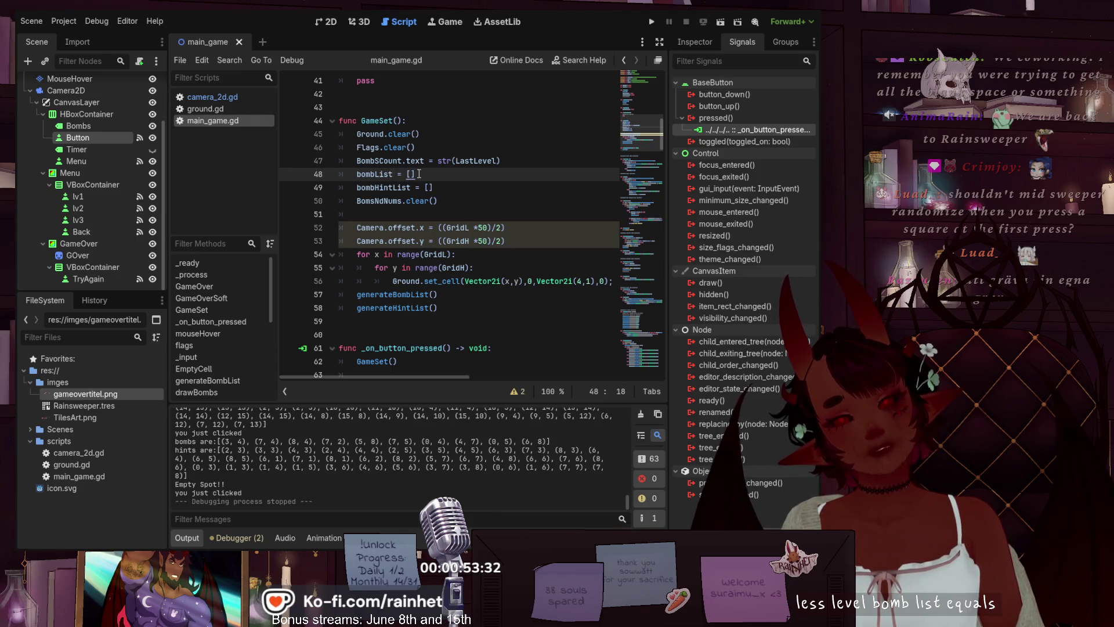
{"action": "left_click", "coordinate": [423, 187]}
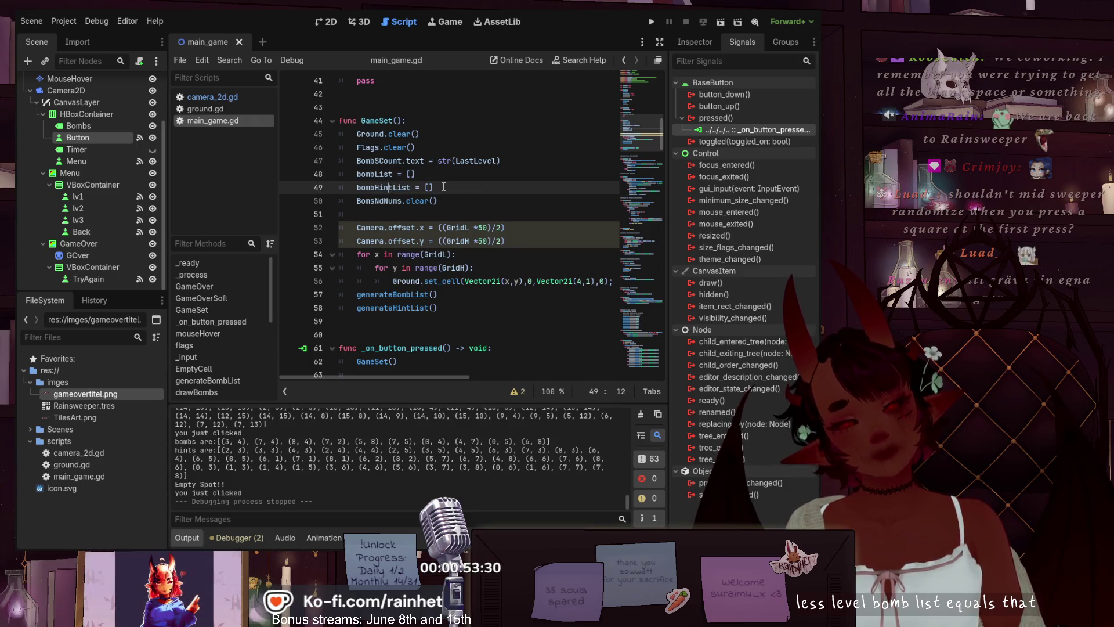
{"action": "left_click", "coordinate": [376, 201]}
{"action": "left_click", "coordinate": [448, 200]}
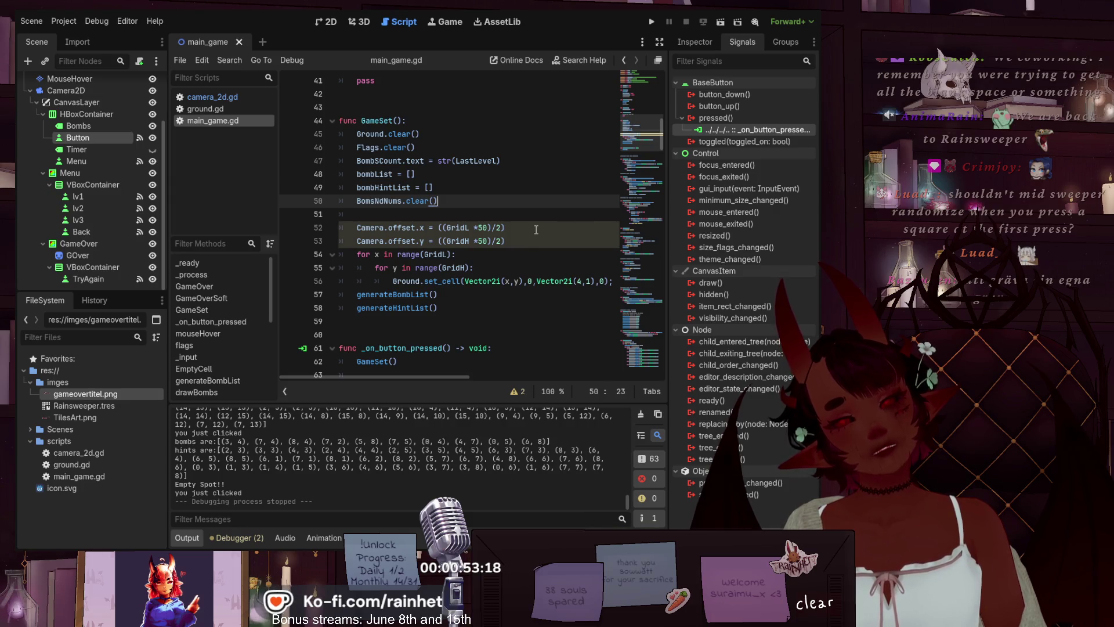
{"action": "left_click", "coordinate": [489, 264]}
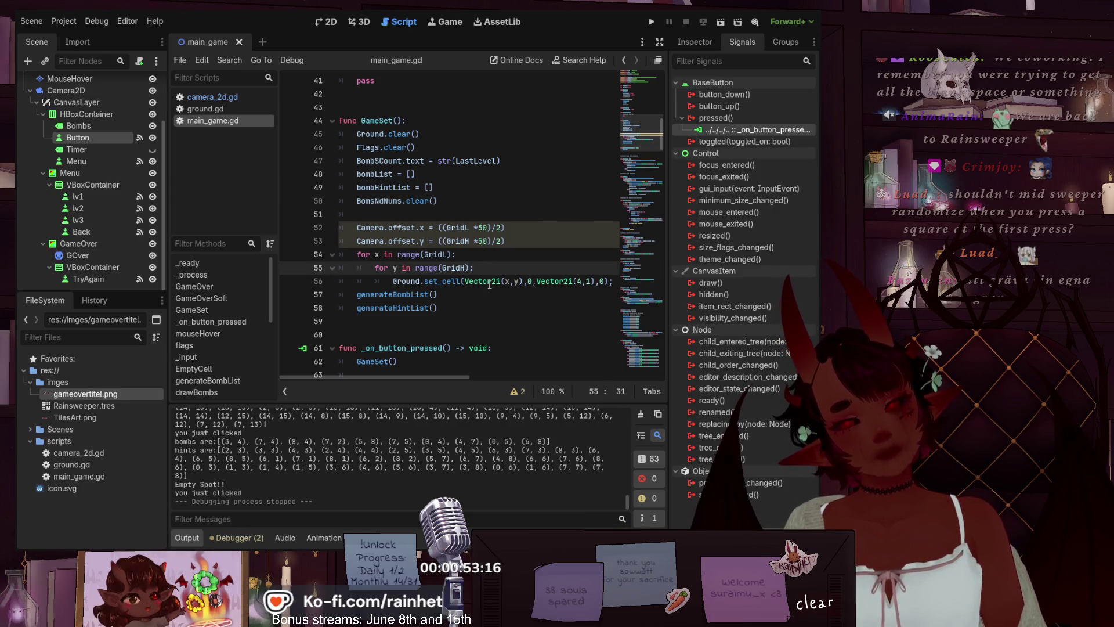
{"action": "left_click", "coordinate": [447, 295]}
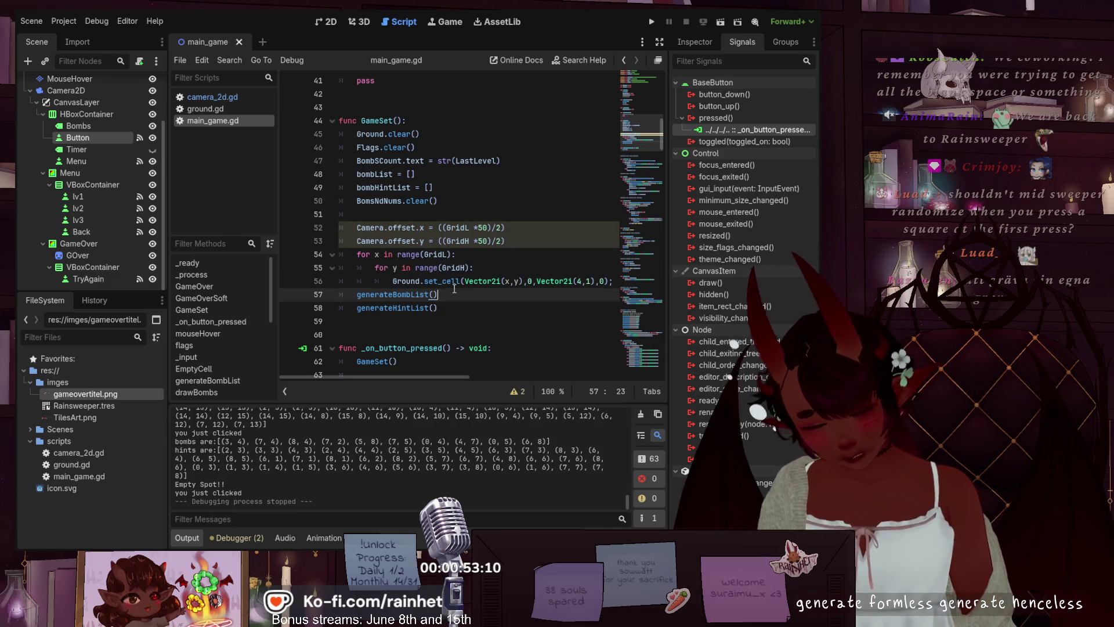
{"action": "left_click", "coordinate": [432, 294]}
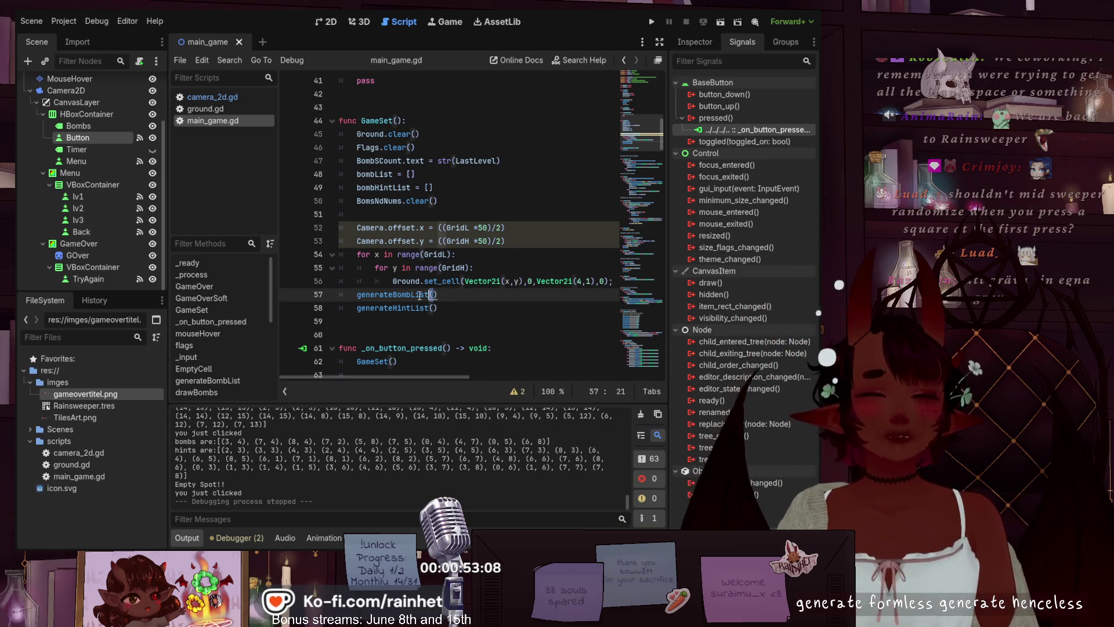
{"action": "left_click_drag", "start_coordinate": [436, 294], "coordinate": [352, 298]}
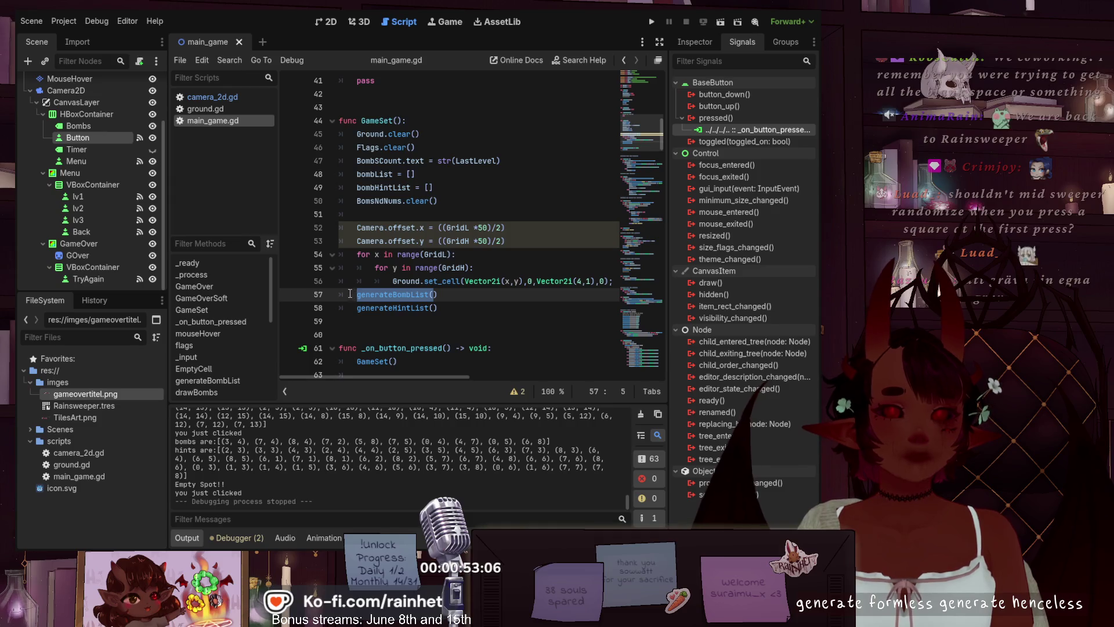
{"action": "scroll", "coordinate": [537, 200], "scroll_direction": "up", "scroll_amount": 10}
{"action": "scroll", "coordinate": [537, 201], "scroll_direction": "down", "scroll_amount": 10}
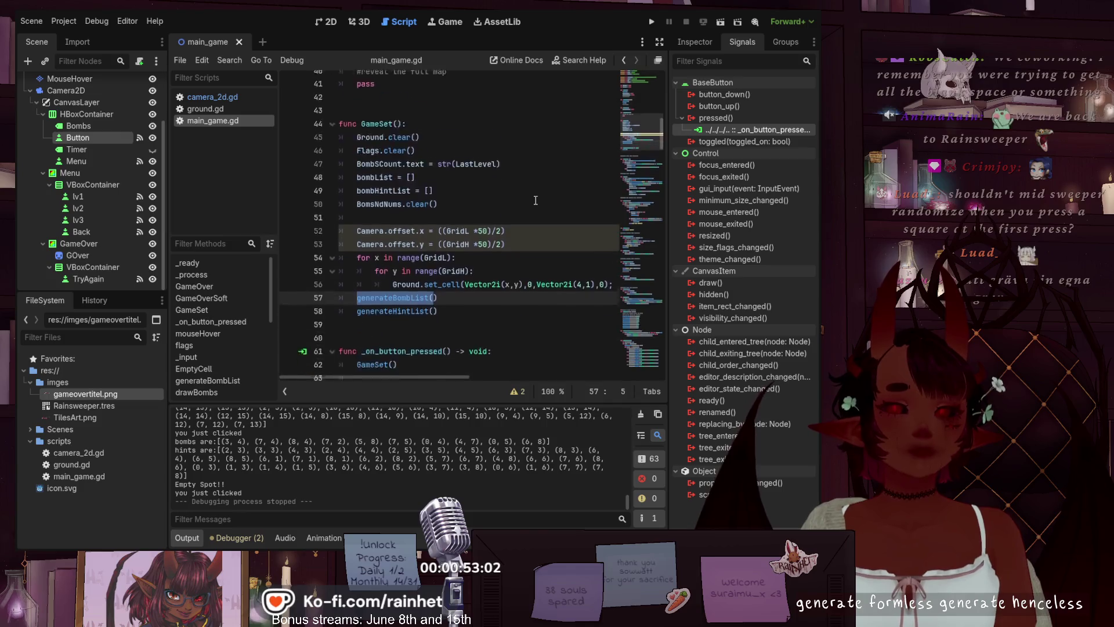
{"action": "scroll", "coordinate": [536, 200], "scroll_direction": "down", "scroll_amount": 5}
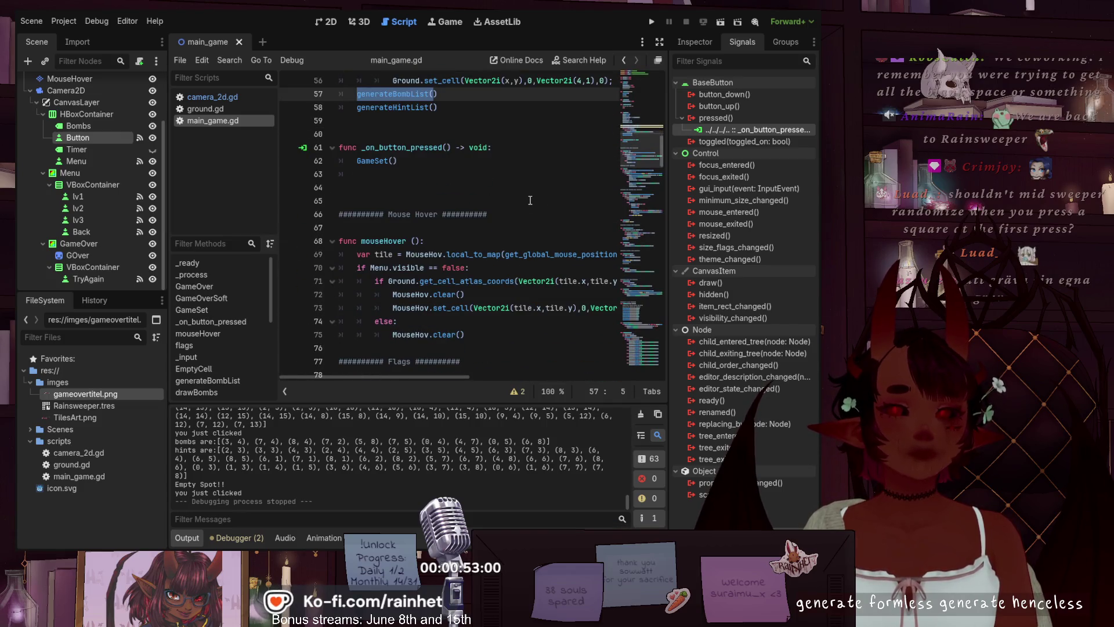
{"action": "scroll", "coordinate": [532, 200], "scroll_direction": "down", "scroll_amount": 7}
{"action": "scroll", "coordinate": [530, 200], "scroll_direction": "down", "scroll_amount": 12}
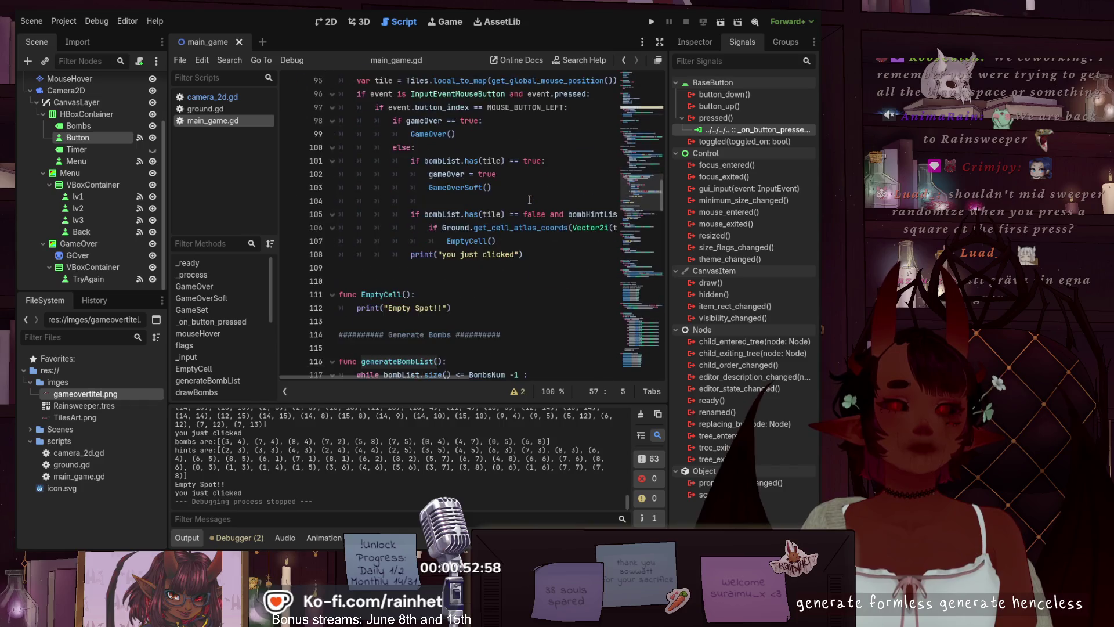
{"action": "scroll", "coordinate": [530, 200], "scroll_direction": "up", "scroll_amount": 2}
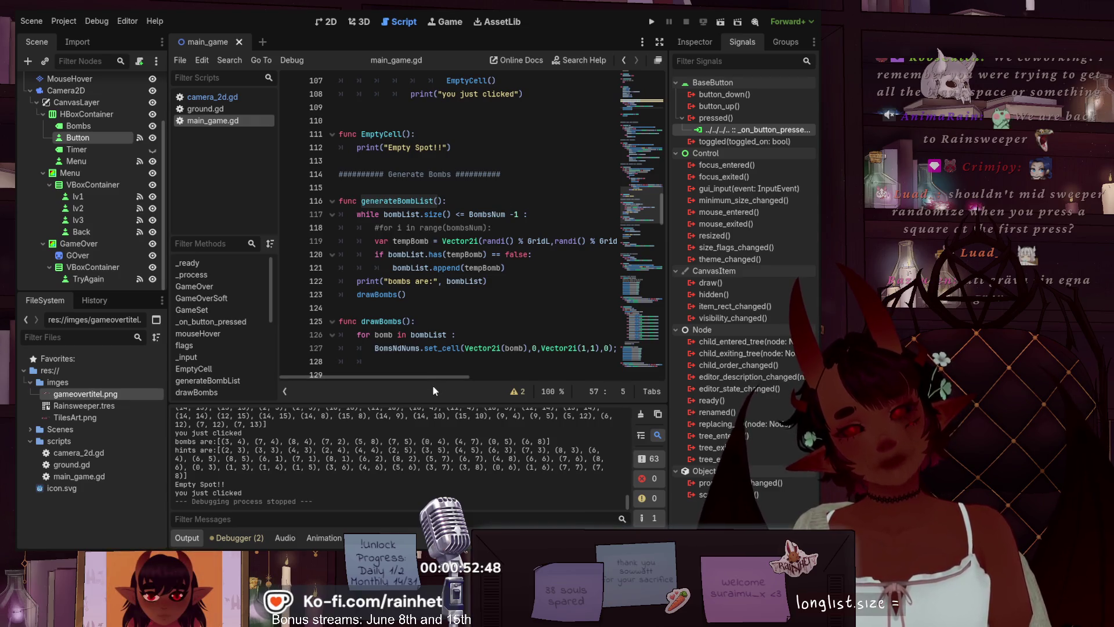
{"action": "left_click_drag", "start_coordinate": [433, 378], "coordinate": [435, 378]}
{"action": "scroll", "coordinate": [515, 334], "scroll_direction": "down", "scroll_amount": 2}
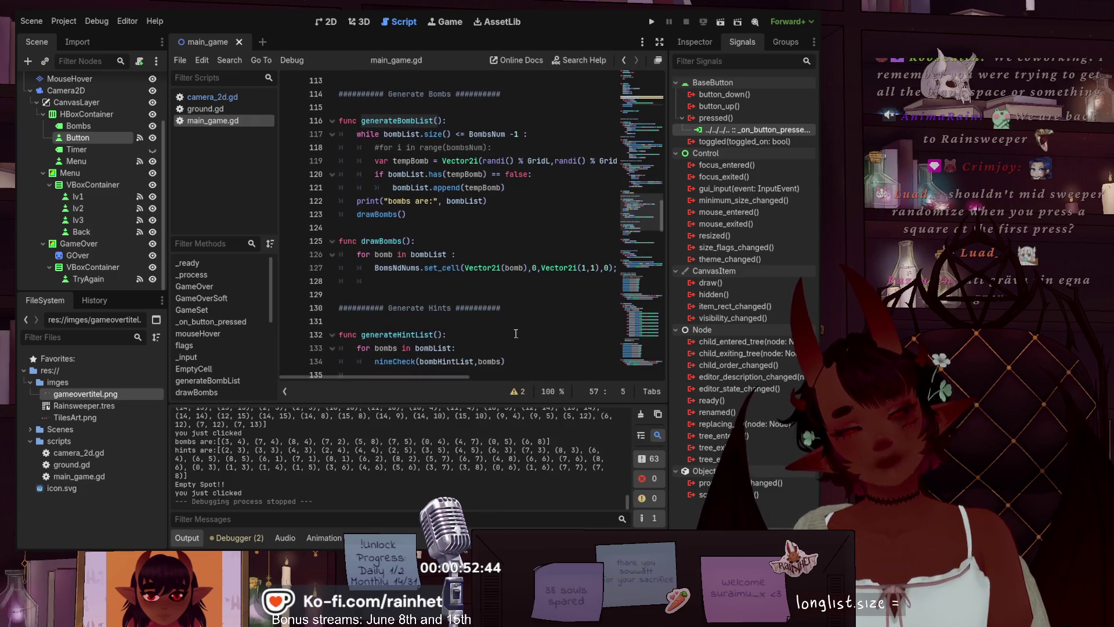
{"action": "left_click", "coordinate": [431, 282]}
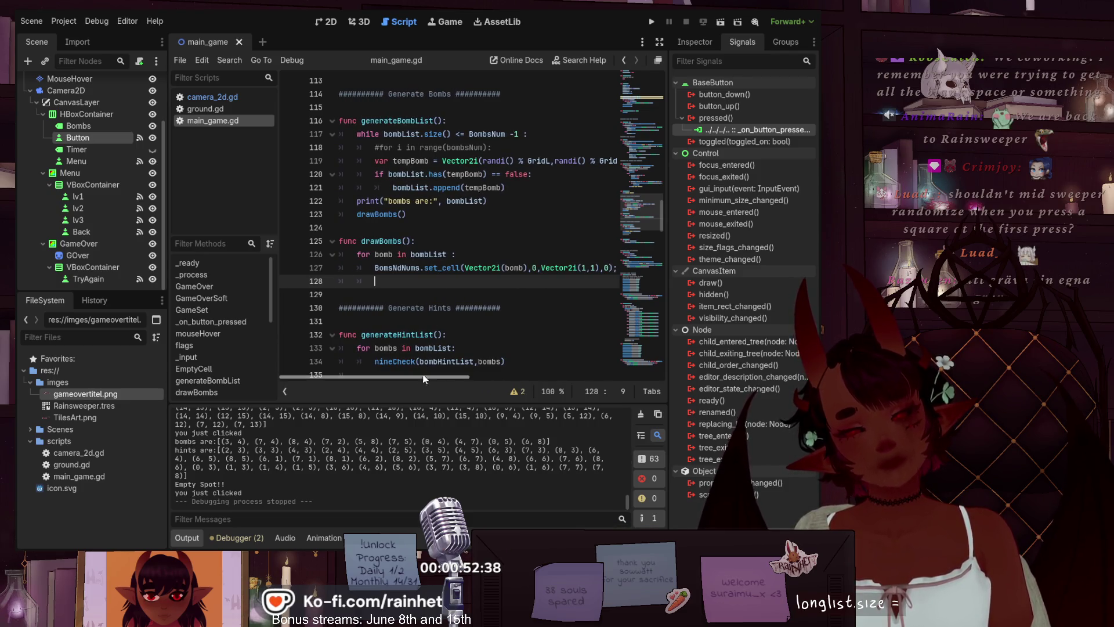
{"action": "mouse_move", "coordinate": [403, 378]}
{"action": "left_mouse_down"}
{"action": "mouse_move", "coordinate": [426, 378]}
{"action": "mouse_move", "coordinate": [403, 371]}
{"action": "left_mouse_up"}
{"action": "left_click_drag", "start_coordinate": [644, 212], "coordinate": [649, 81]}
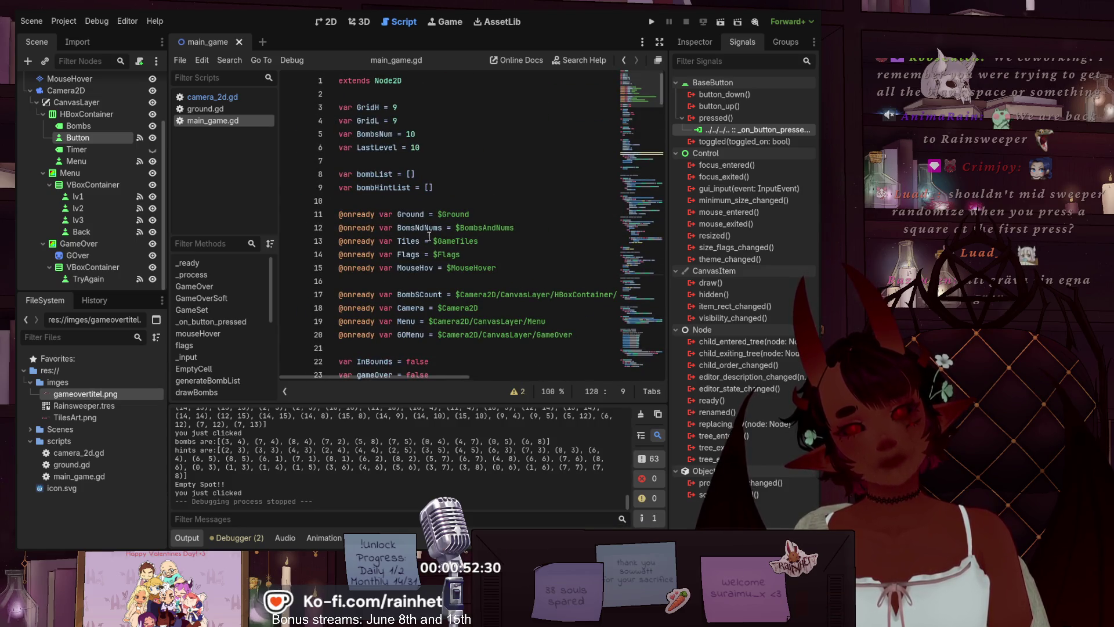
- Select the $BombsAndNums path on line 12 and open the BombsAndNums layer's TileSet
{"action": "double_click", "coordinate": [444, 227]}
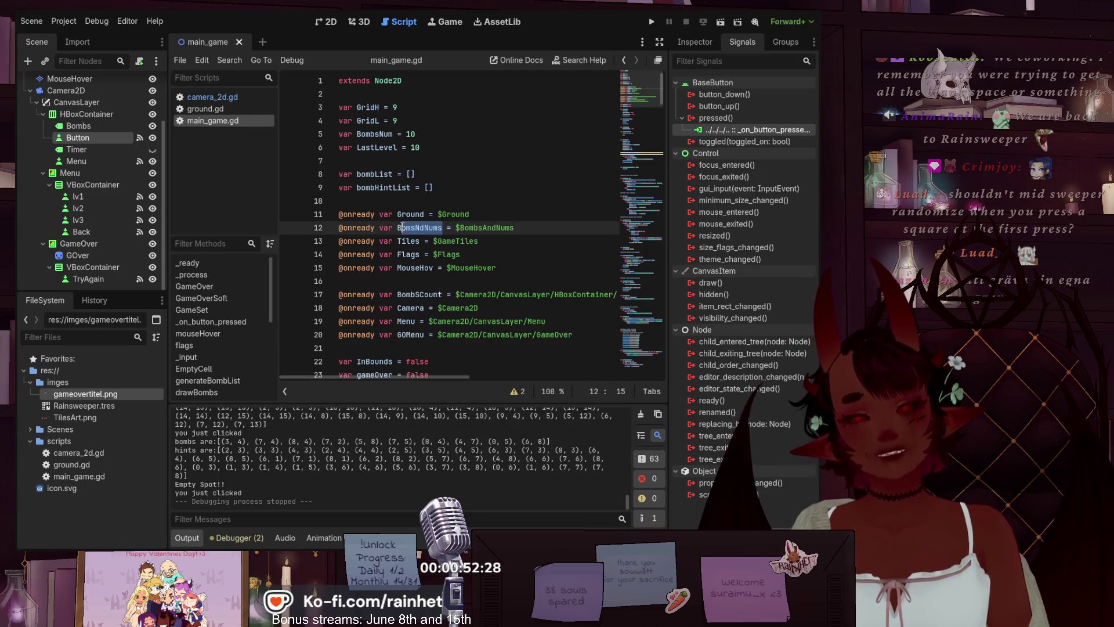
{"action": "left_click", "coordinate": [473, 228]}
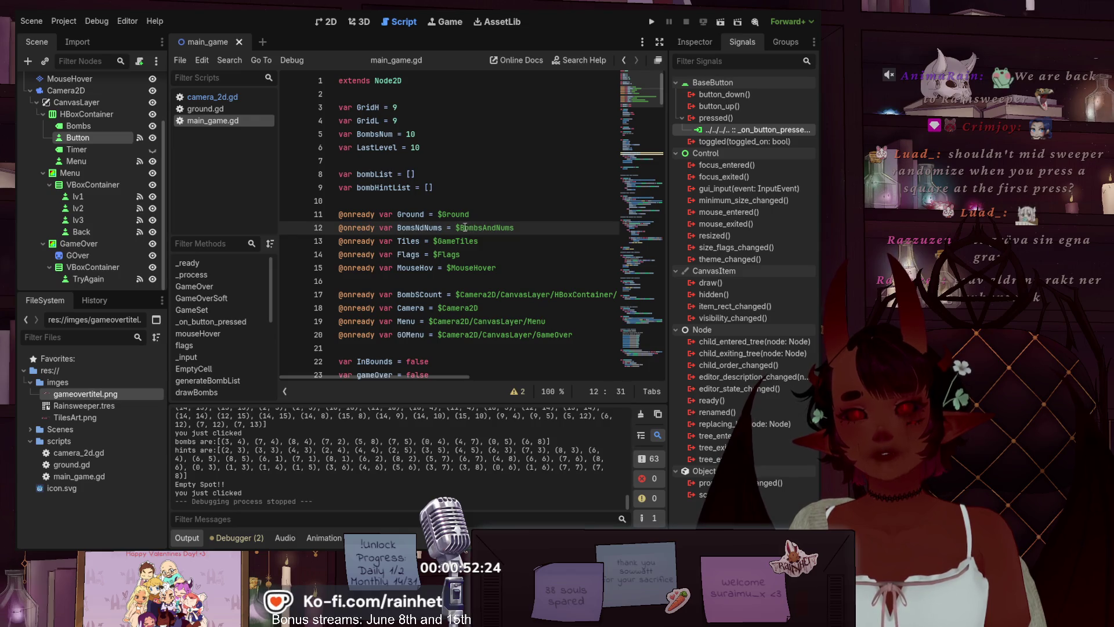
{"action": "left_click_drag", "start_coordinate": [457, 227], "coordinate": [514, 228]}
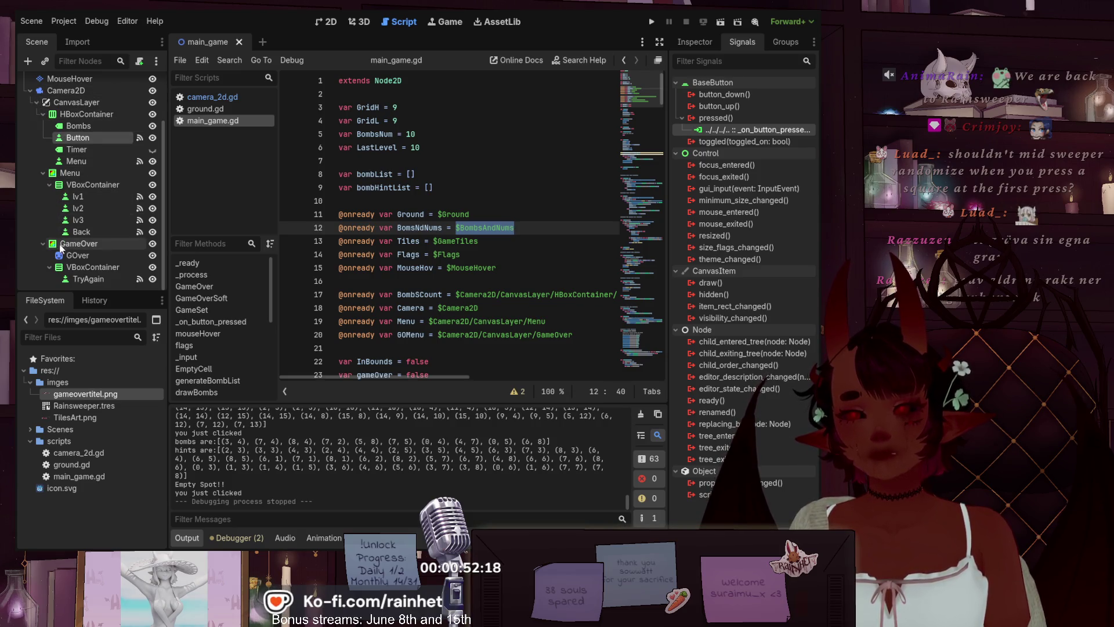
{"action": "scroll", "coordinate": [59, 201], "scroll_direction": "up", "scroll_amount": 3}
{"action": "left_click", "coordinate": [78, 106]}
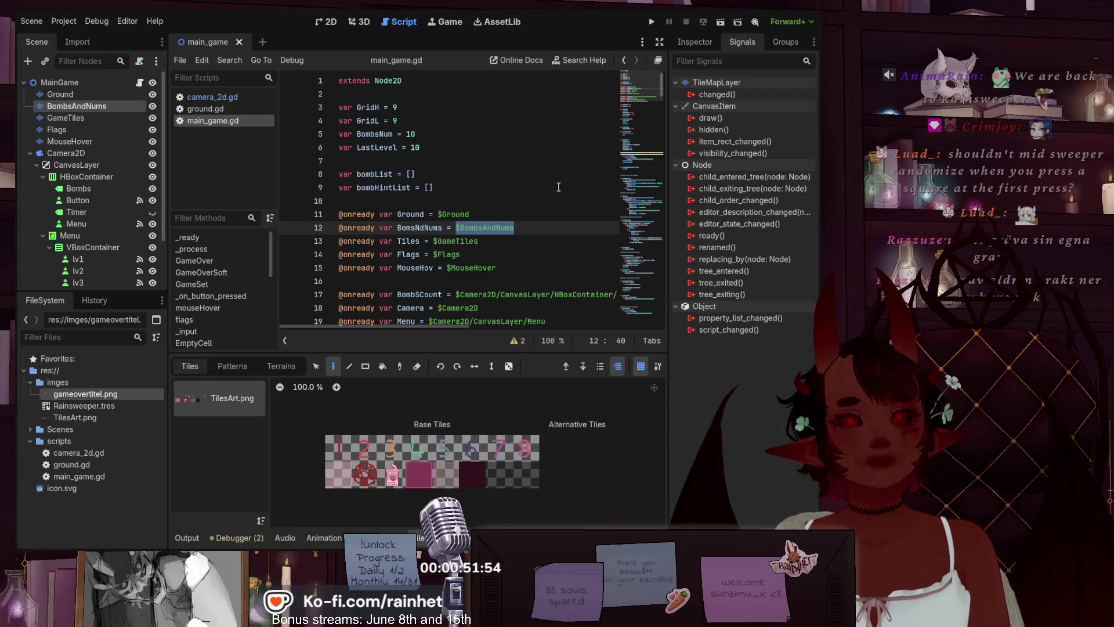
{"action": "scroll", "coordinate": [519, 187], "scroll_direction": "down", "scroll_amount": 10}
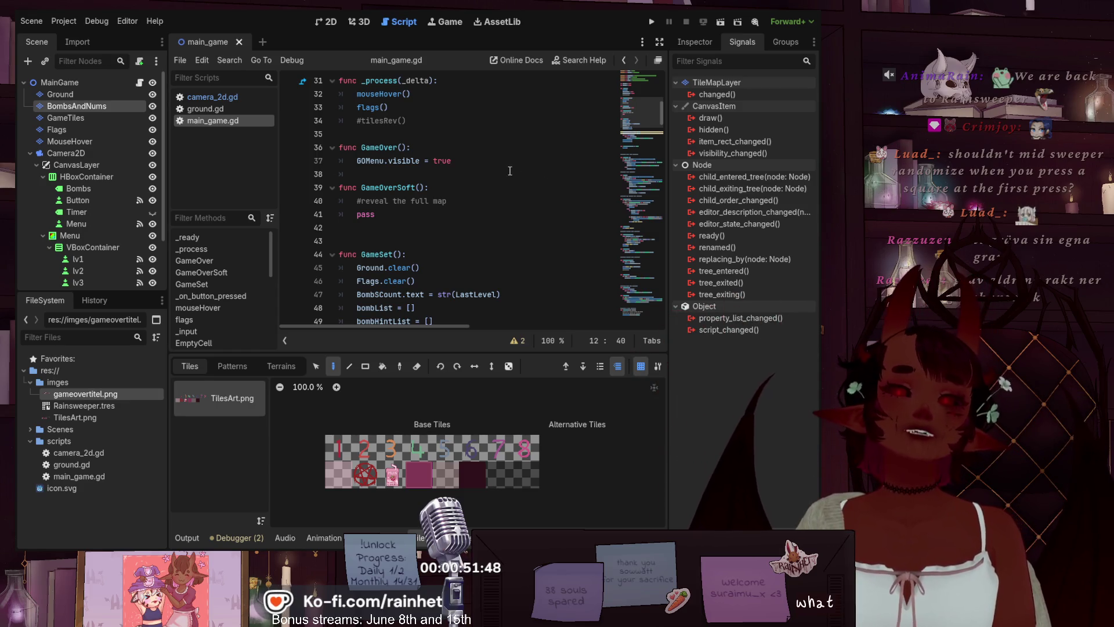
{"action": "scroll", "coordinate": [501, 185], "scroll_direction": "down", "scroll_amount": 3}
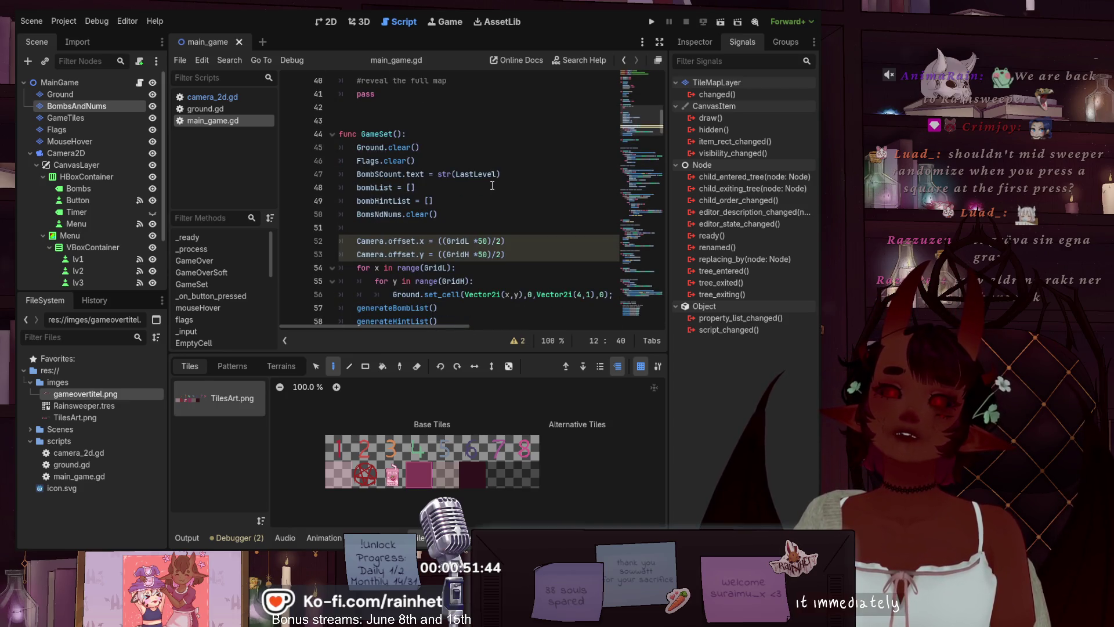
{"action": "scroll", "coordinate": [486, 163], "scroll_direction": "up", "scroll_amount": 12}
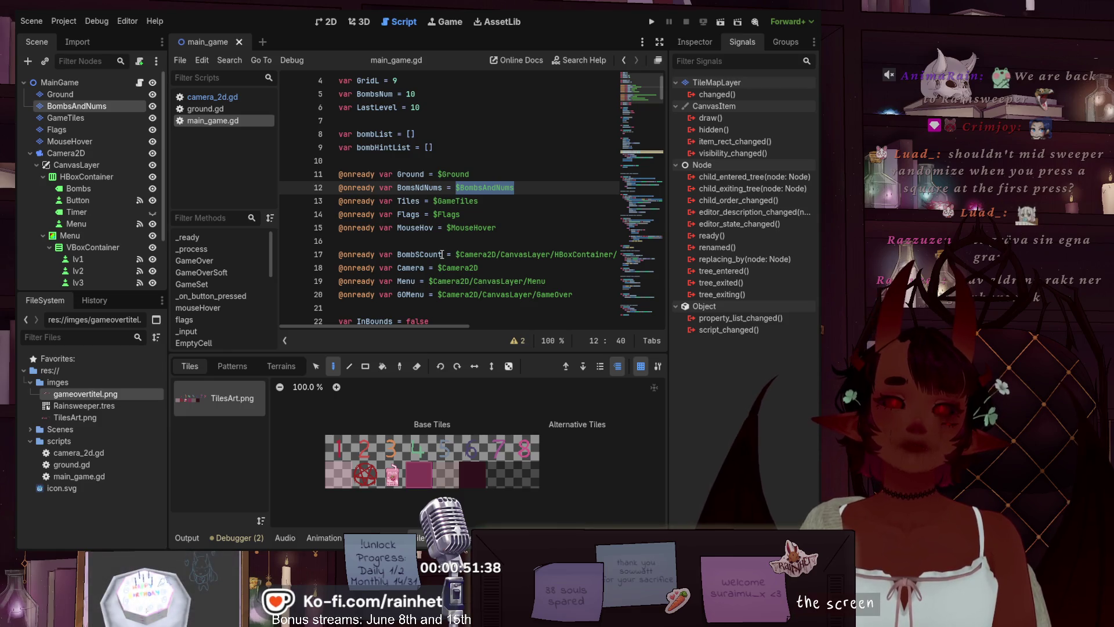
{"action": "left_click_drag", "start_coordinate": [397, 254], "coordinate": [617, 256]}
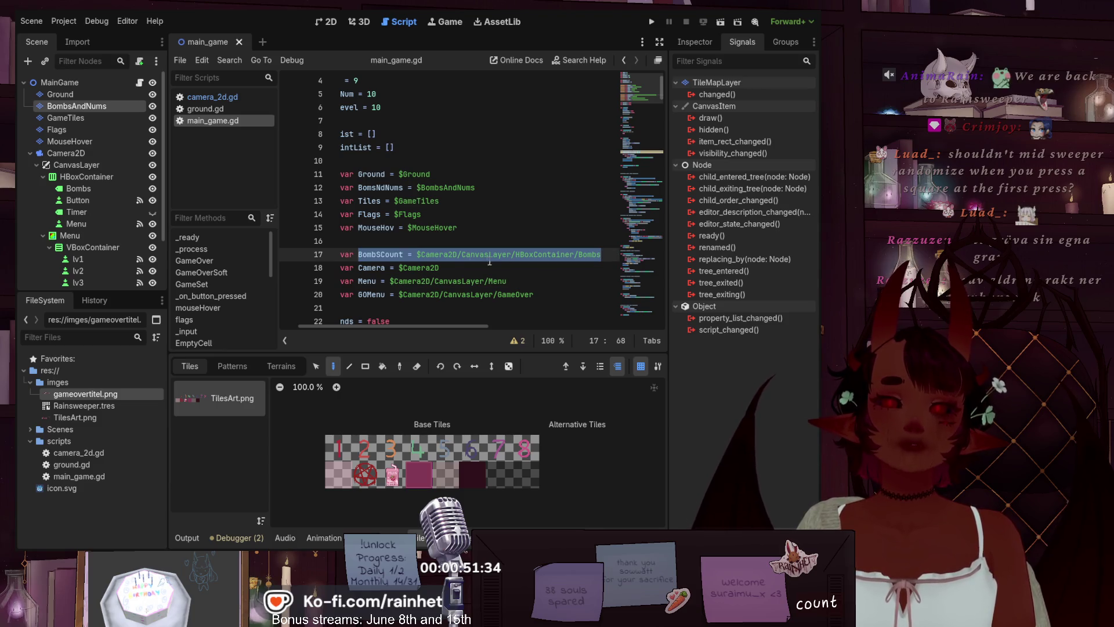
{"action": "scroll", "coordinate": [489, 261], "scroll_direction": "down", "scroll_amount": 1}
{"action": "scroll", "coordinate": [465, 291], "scroll_direction": "up", "scroll_amount": 1}
{"action": "scroll", "coordinate": [441, 326], "scroll_direction": "left", "scroll_amount": 3}
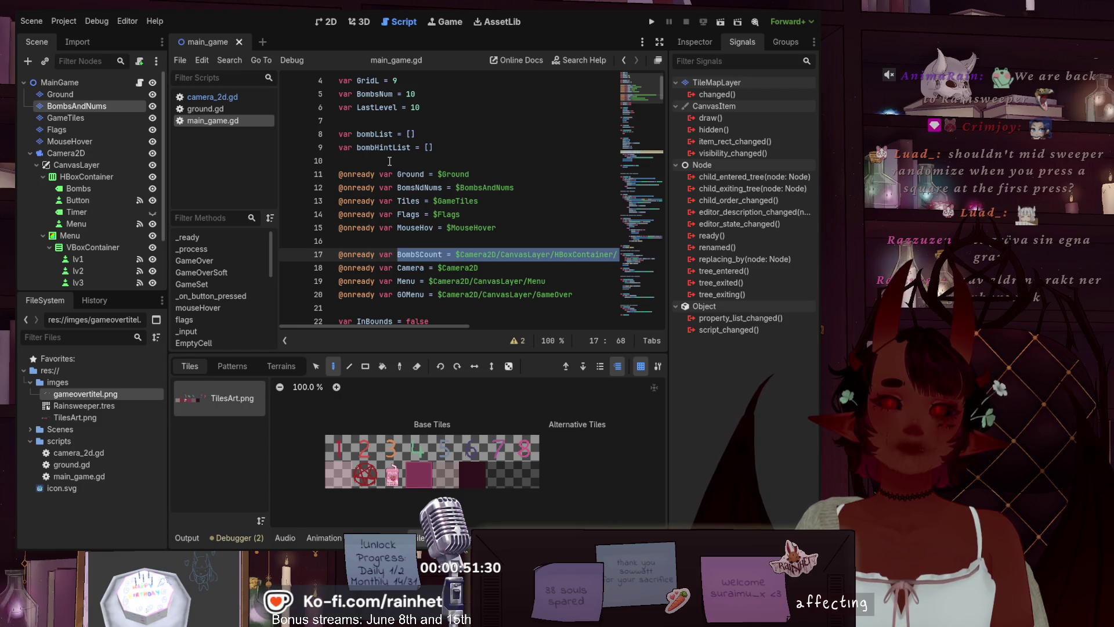
{"action": "scroll", "coordinate": [395, 162], "scroll_direction": "up", "scroll_amount": 1}
{"action": "left_click_drag", "start_coordinate": [357, 174], "coordinate": [427, 170]}
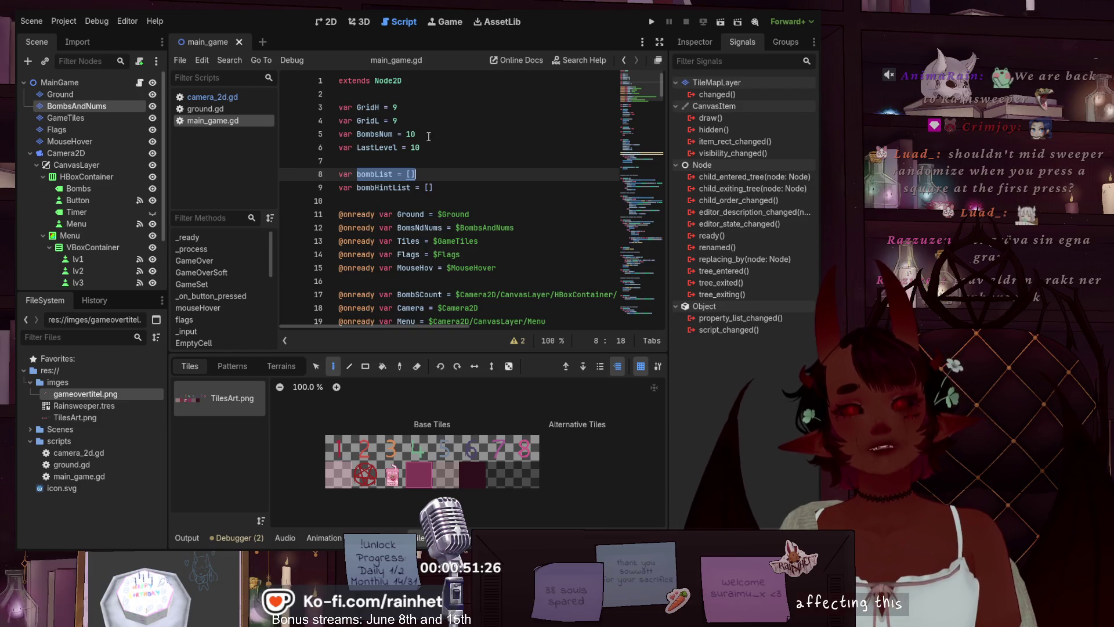
{"action": "left_click_drag", "start_coordinate": [428, 137], "coordinate": [378, 136]}
{"action": "left_click", "coordinate": [404, 148]}
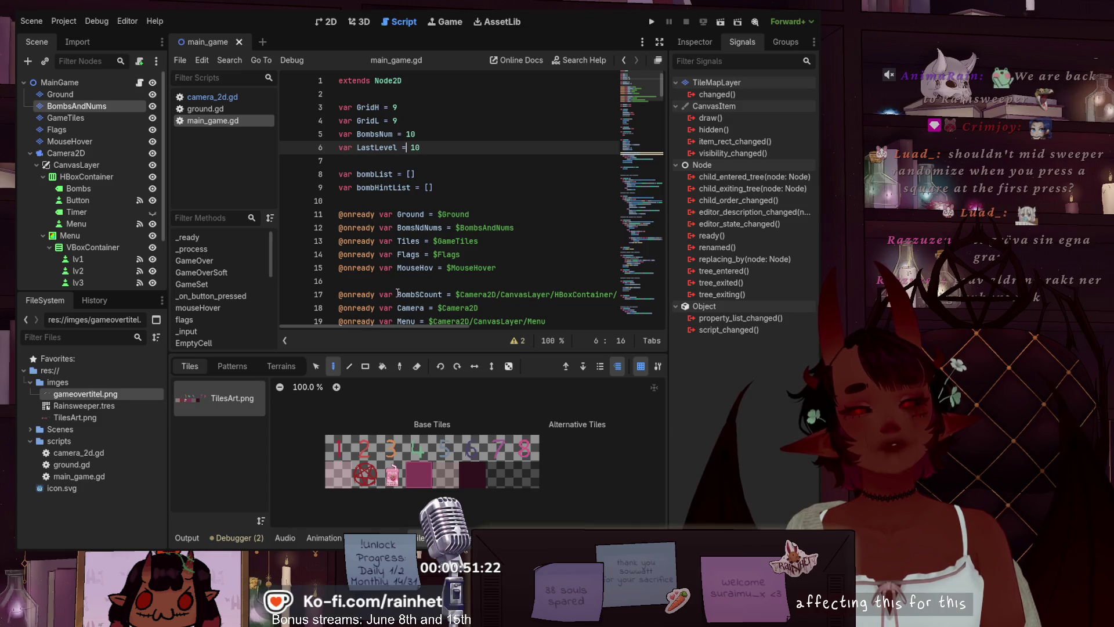
{"action": "left_click_drag", "start_coordinate": [398, 294], "coordinate": [441, 294]}
{"action": "scroll", "coordinate": [635, 99], "scroll_direction": "down", "scroll_amount": 13}
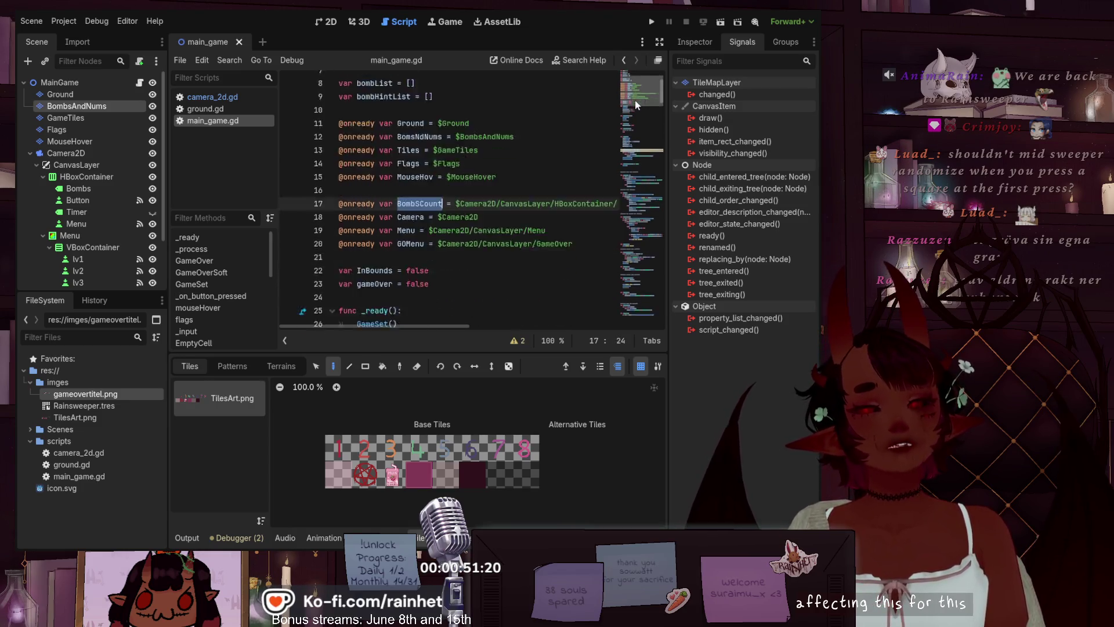
{"action": "scroll", "coordinate": [631, 131], "scroll_direction": "down", "scroll_amount": 2}
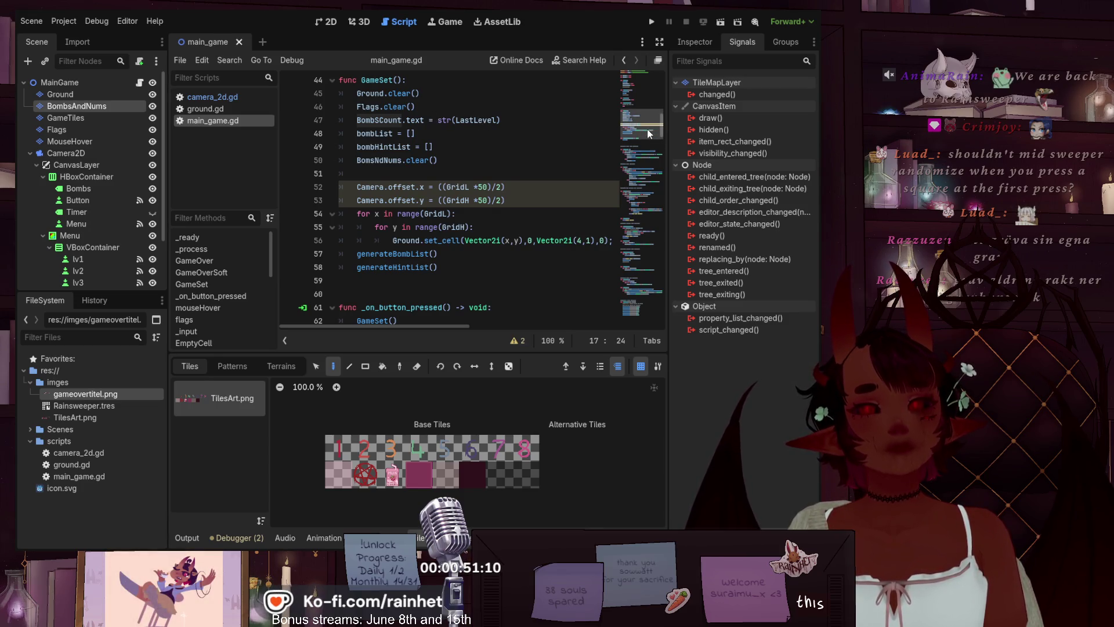
{"action": "left_click_drag", "start_coordinate": [648, 134], "coordinate": [641, 162]}
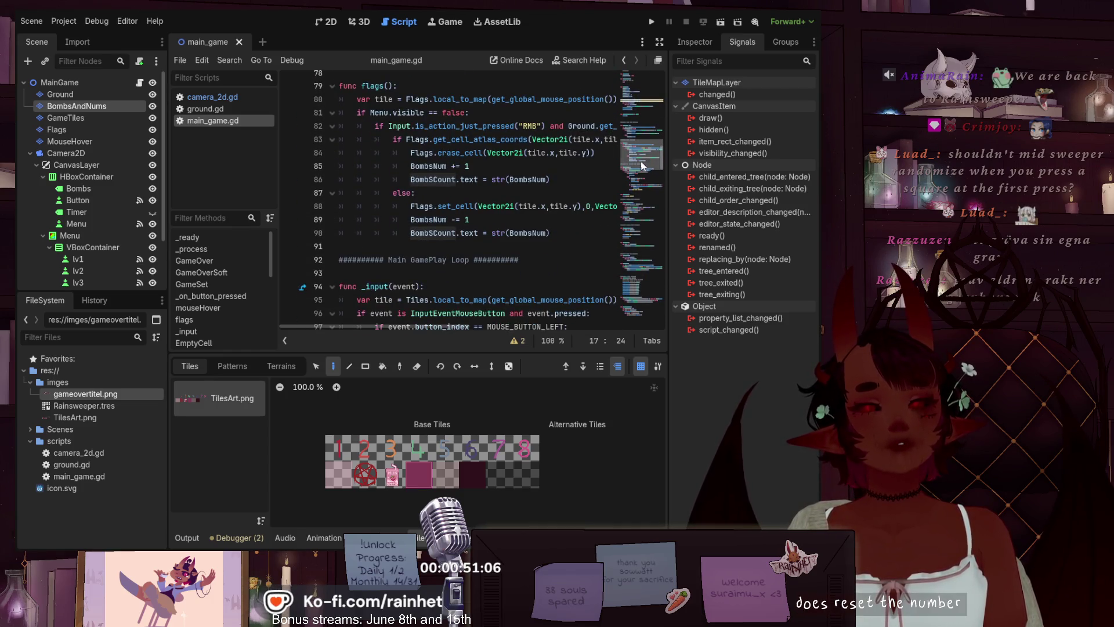
- Scroll main_game.gd past generateBombList up to the _on_button_pressed function near line 61
{"action": "scroll", "coordinate": [444, 196], "scroll_direction": "up", "scroll_amount": 1}
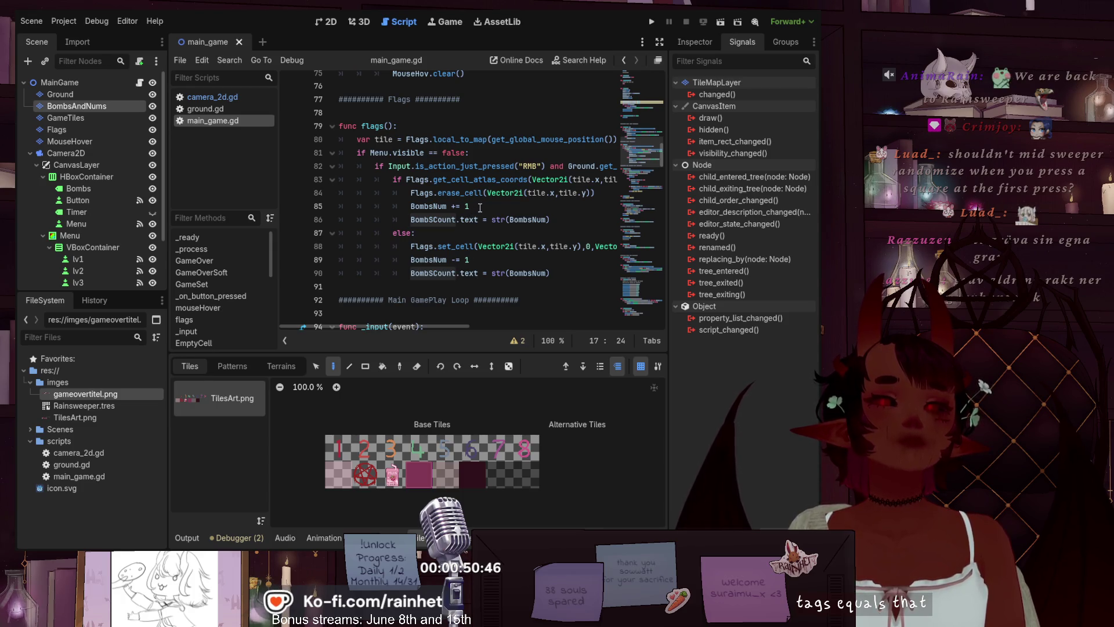
{"action": "scroll", "coordinate": [480, 268], "scroll_direction": "down", "scroll_amount": 3}
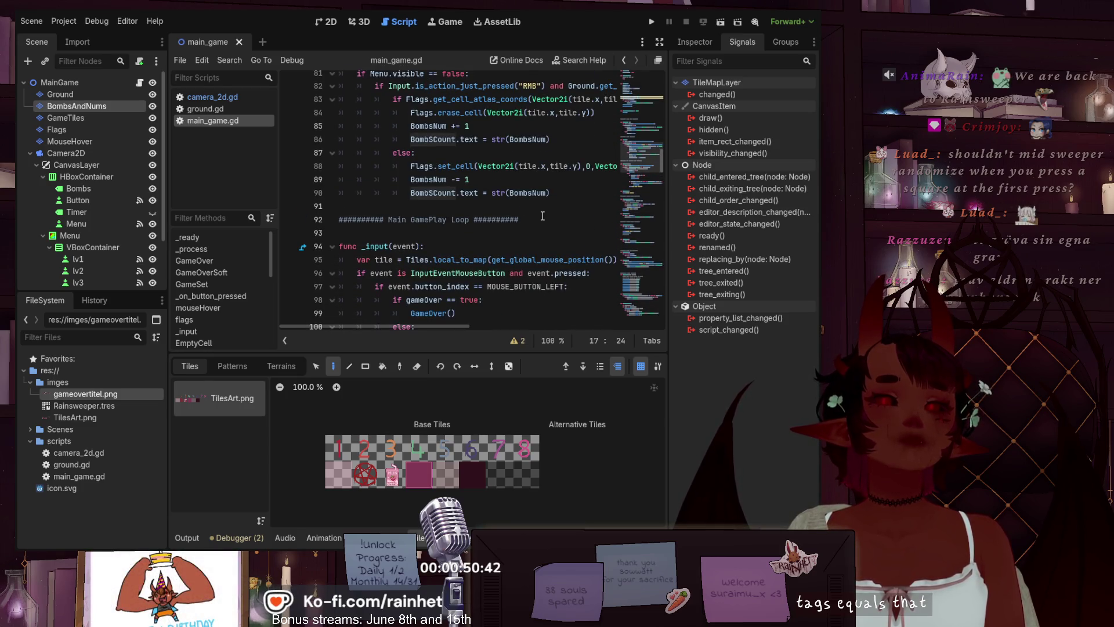
{"action": "scroll", "coordinate": [543, 216], "scroll_direction": "up", "scroll_amount": 1}
{"action": "scroll", "coordinate": [542, 216], "scroll_direction": "down", "scroll_amount": 7}
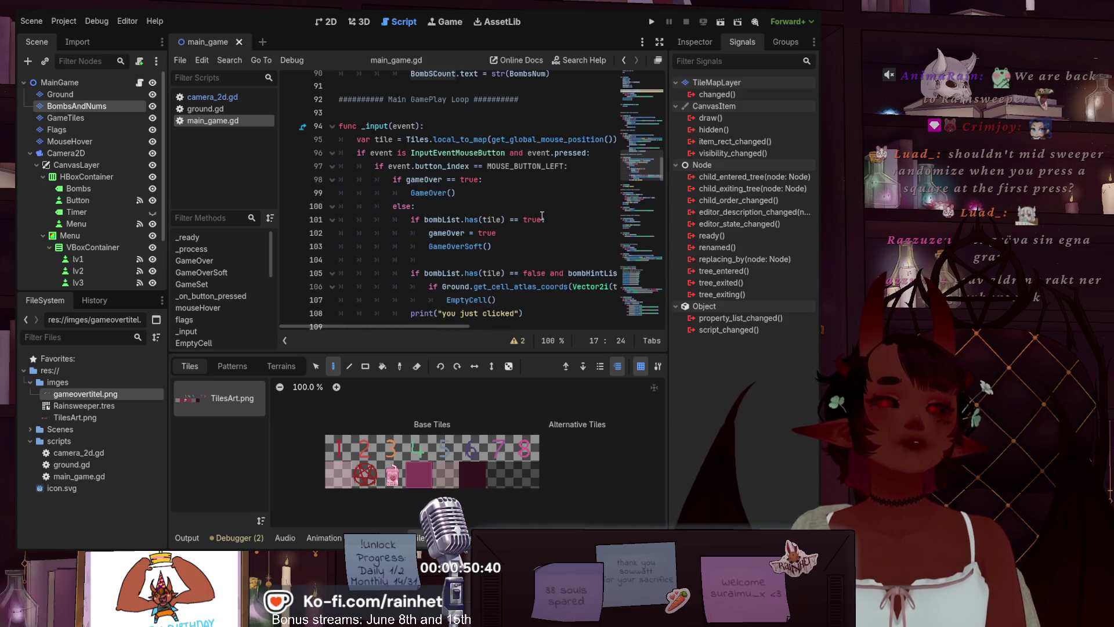
{"action": "scroll", "coordinate": [542, 216], "scroll_direction": "down", "scroll_amount": 6}
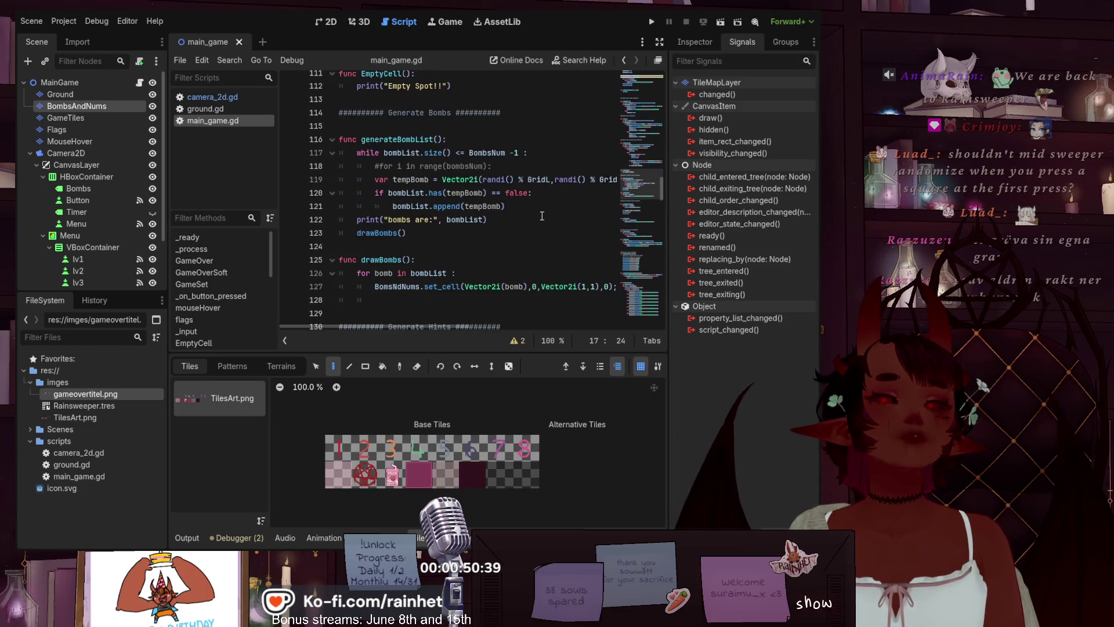
{"action": "scroll", "coordinate": [542, 216], "scroll_direction": "down", "scroll_amount": 3}
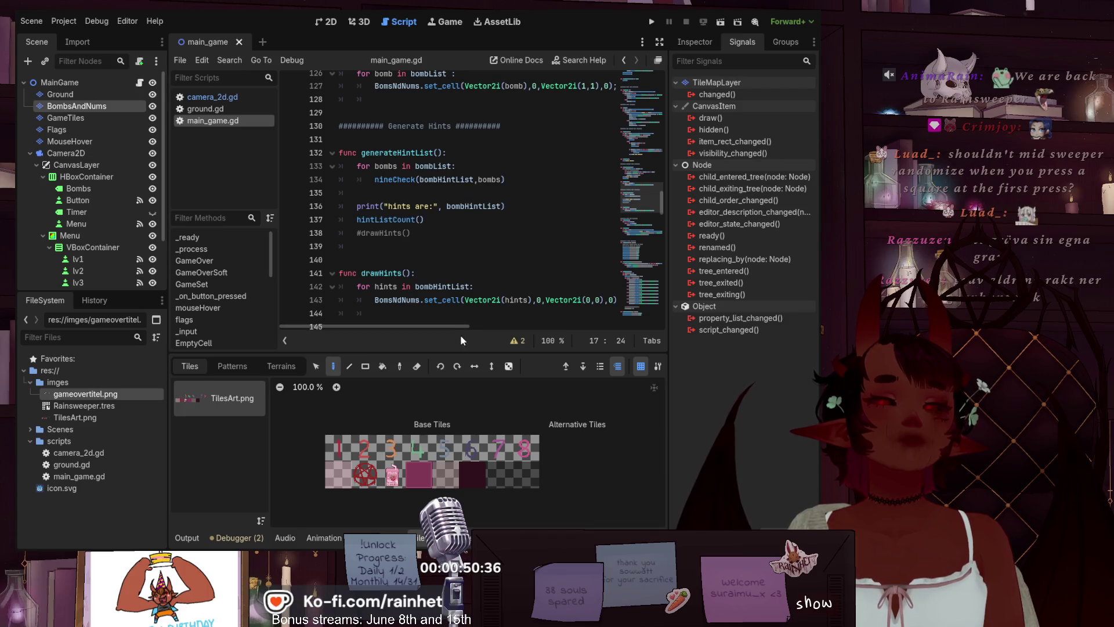
{"action": "mouse_move", "coordinate": [461, 327]}
{"action": "left_mouse_down"}
{"action": "mouse_move", "coordinate": [490, 326]}
{"action": "mouse_move", "coordinate": [466, 326]}
{"action": "left_mouse_up"}
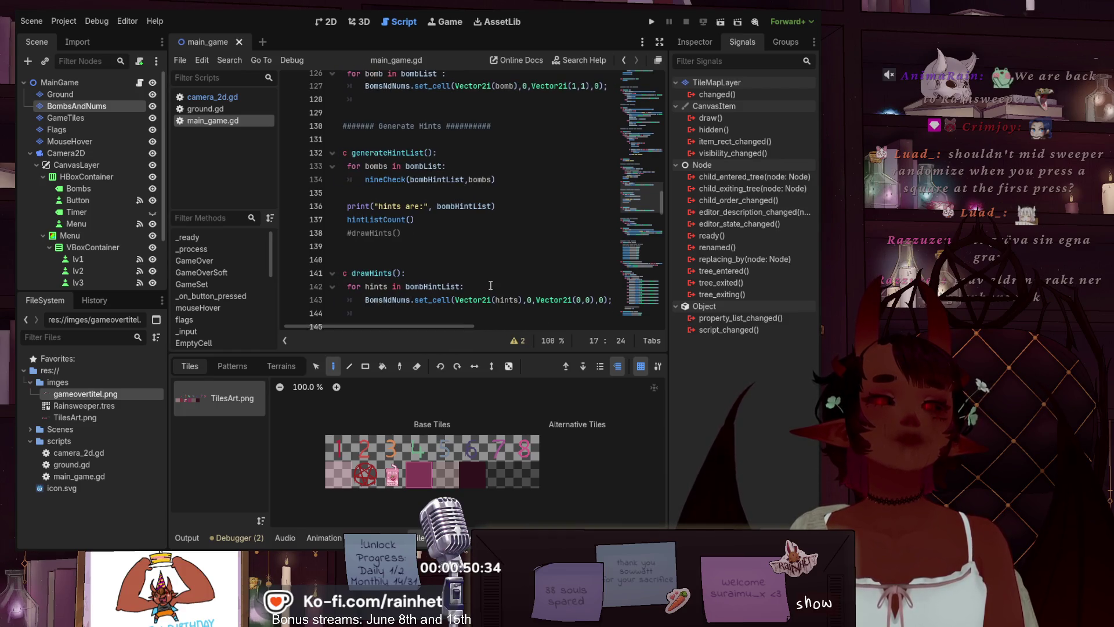
{"action": "scroll", "coordinate": [491, 286], "scroll_direction": "down", "scroll_amount": 15}
{"action": "scroll", "coordinate": [490, 286], "scroll_direction": "down", "scroll_amount": 12}
{"action": "scroll", "coordinate": [491, 284], "scroll_direction": "down", "scroll_amount": 12}
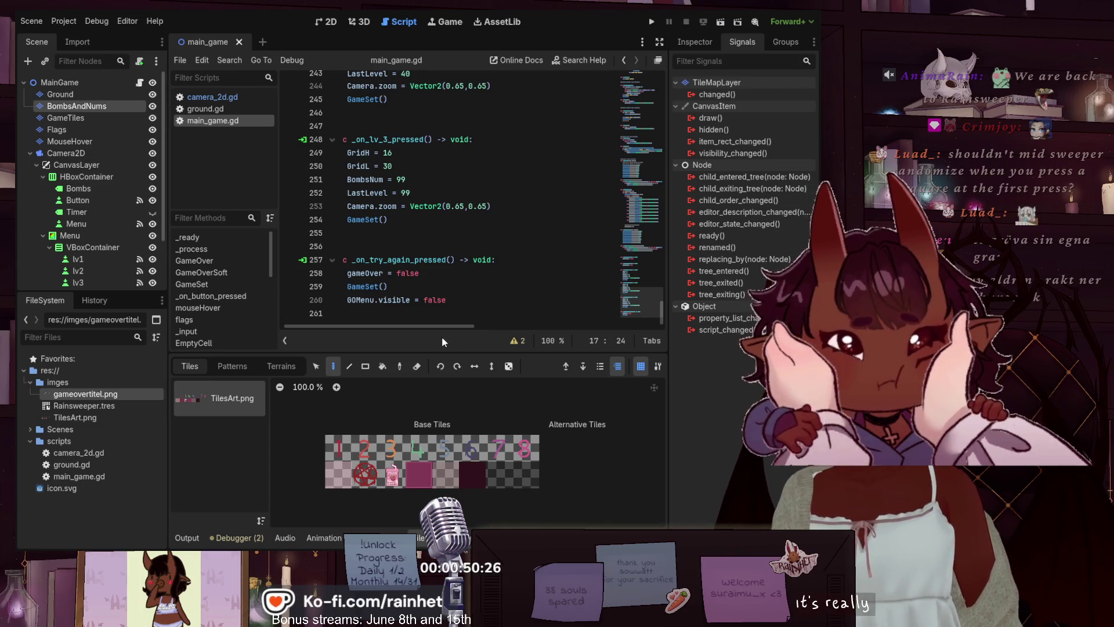
{"action": "scroll", "coordinate": [425, 319], "scroll_direction": "left", "scroll_amount": 2}
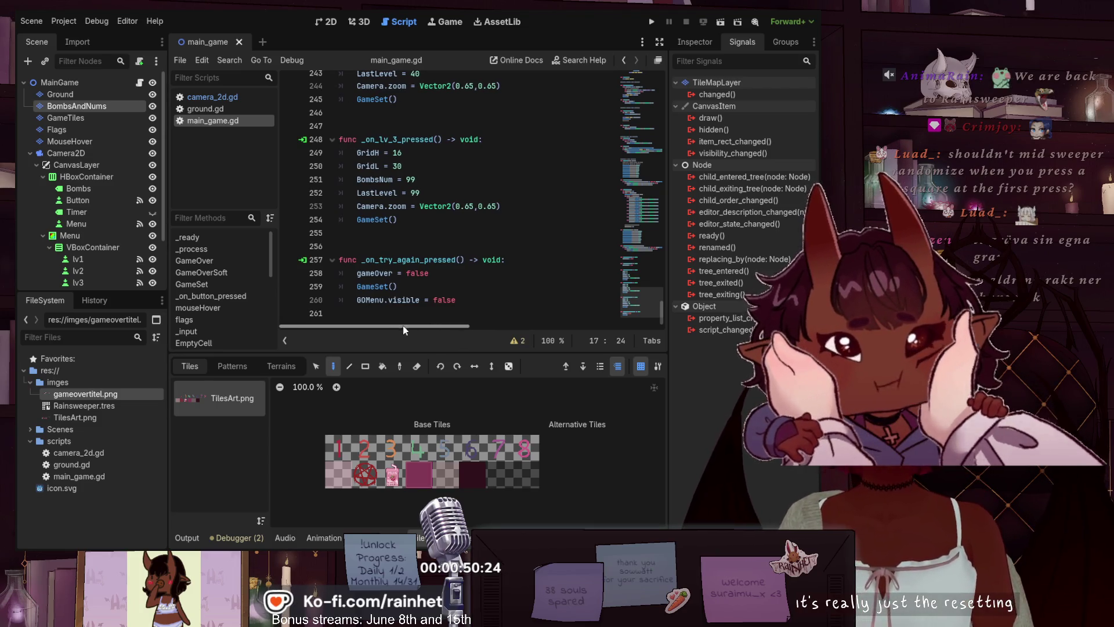
{"action": "scroll", "coordinate": [640, 289], "scroll_direction": "up", "scroll_amount": 8}
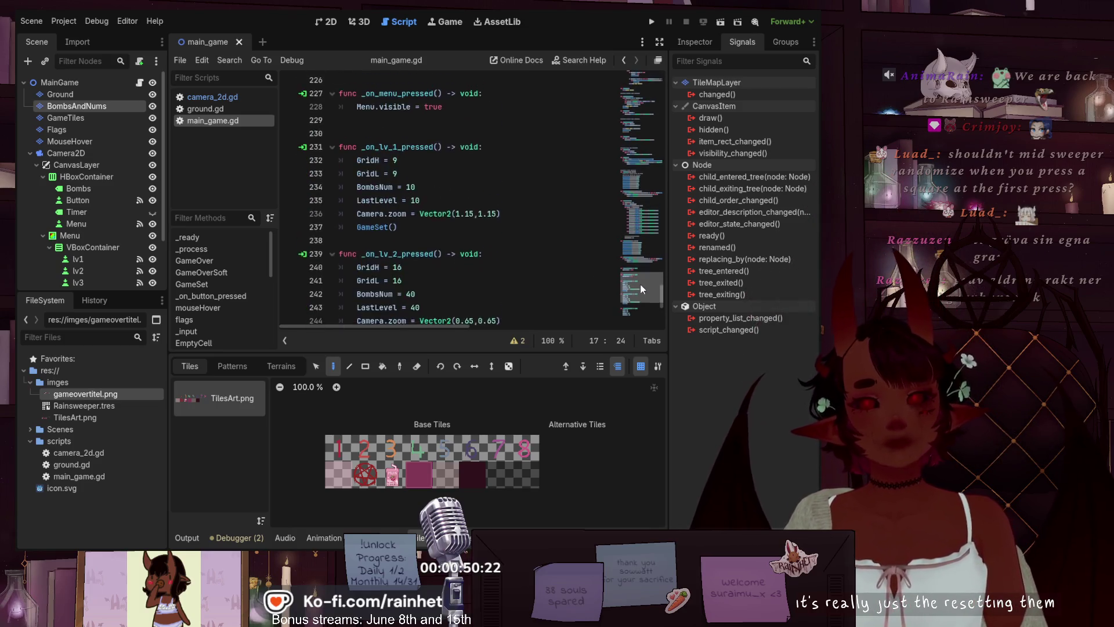
{"action": "scroll", "coordinate": [639, 280], "scroll_direction": "up", "scroll_amount": 1}
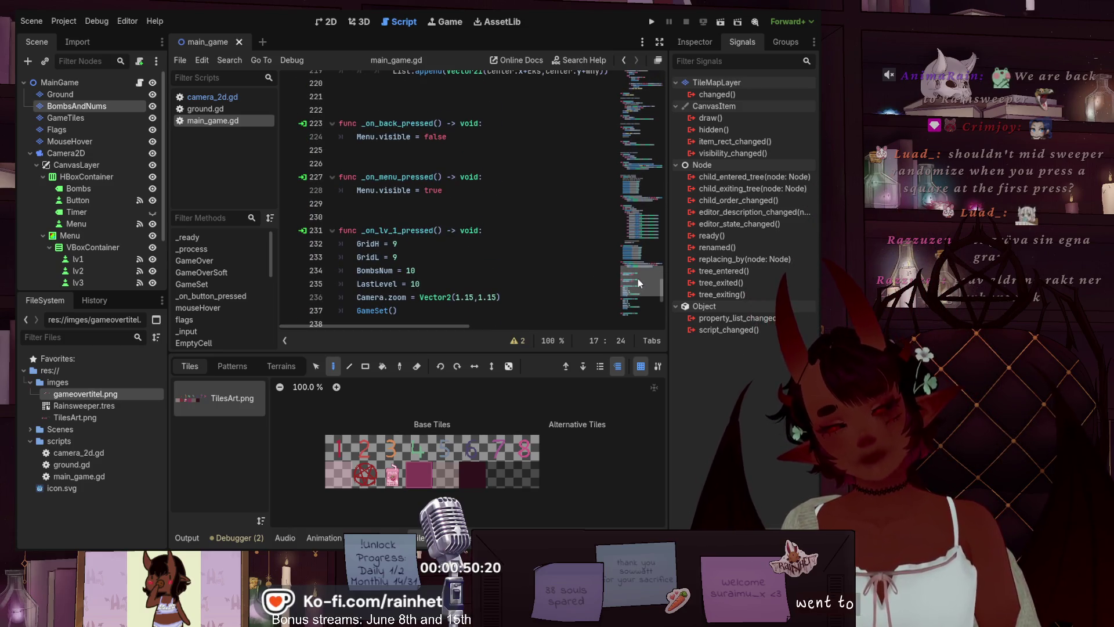
{"action": "scroll", "coordinate": [638, 278], "scroll_direction": "down", "scroll_amount": 3}
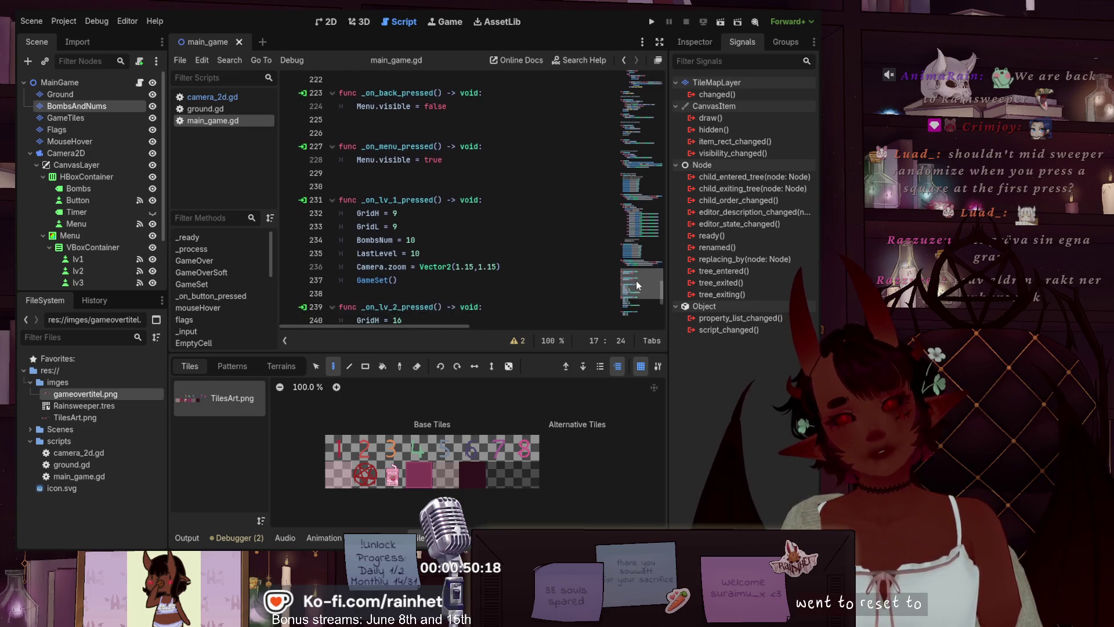
{"action": "scroll", "coordinate": [633, 288], "scroll_direction": "down", "scroll_amount": 4}
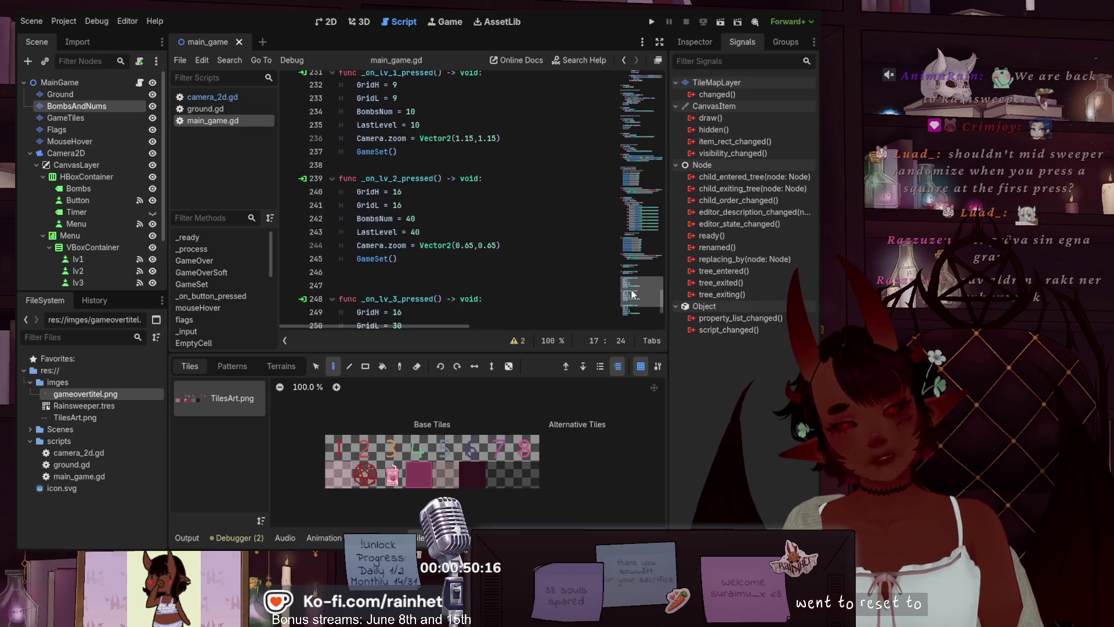
{"action": "scroll", "coordinate": [627, 300], "scroll_direction": "down", "scroll_amount": 2}
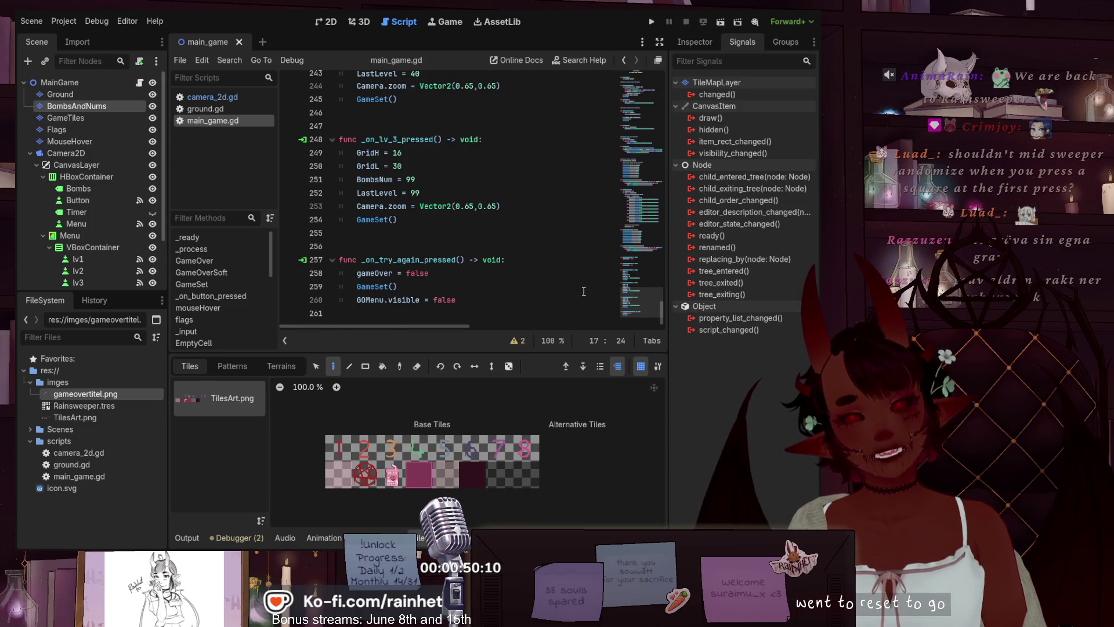
{"action": "scroll", "coordinate": [642, 259], "scroll_direction": "up", "scroll_amount": 10}
{"action": "scroll", "coordinate": [661, 273], "scroll_direction": "up", "scroll_amount": 4}
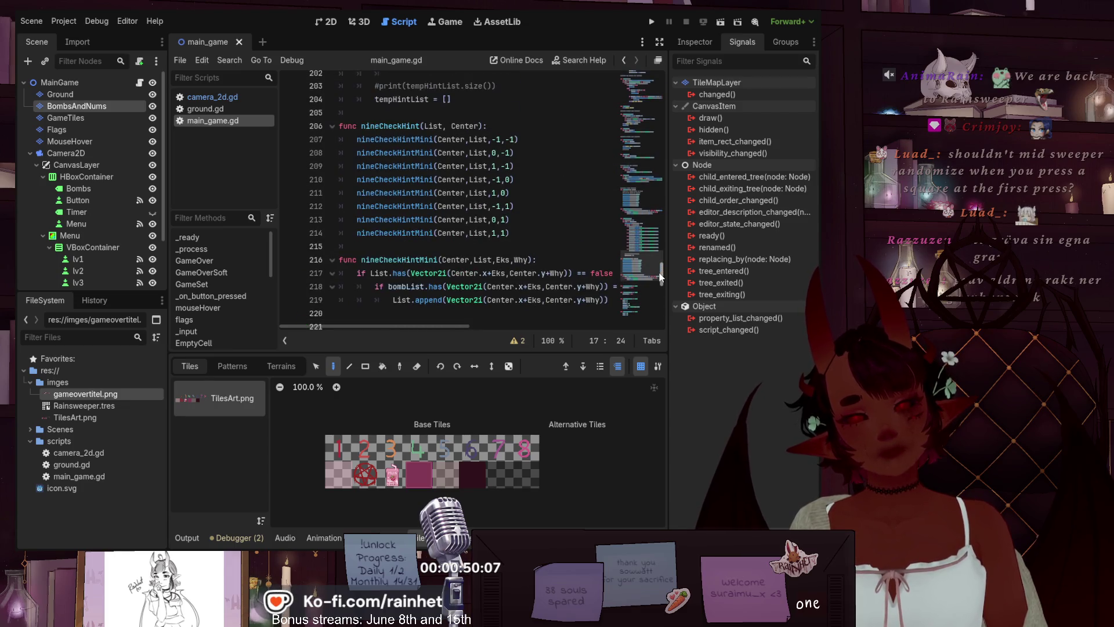
{"action": "scroll", "coordinate": [659, 275], "scroll_direction": "up", "scroll_amount": 5}
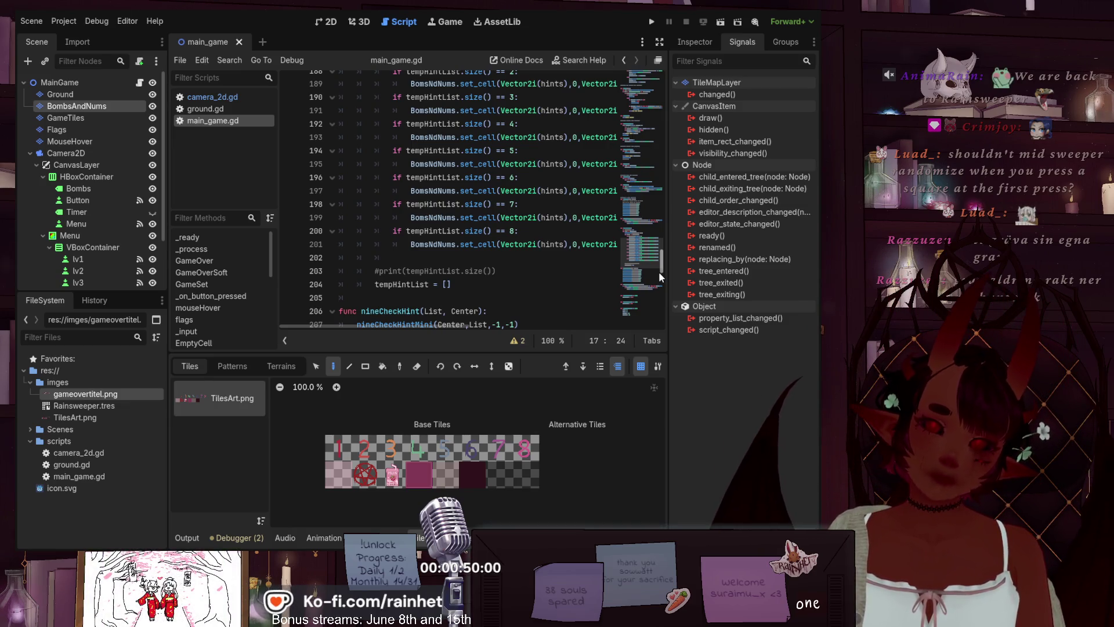
{"action": "scroll", "coordinate": [645, 270], "scroll_direction": "up", "scroll_amount": 5}
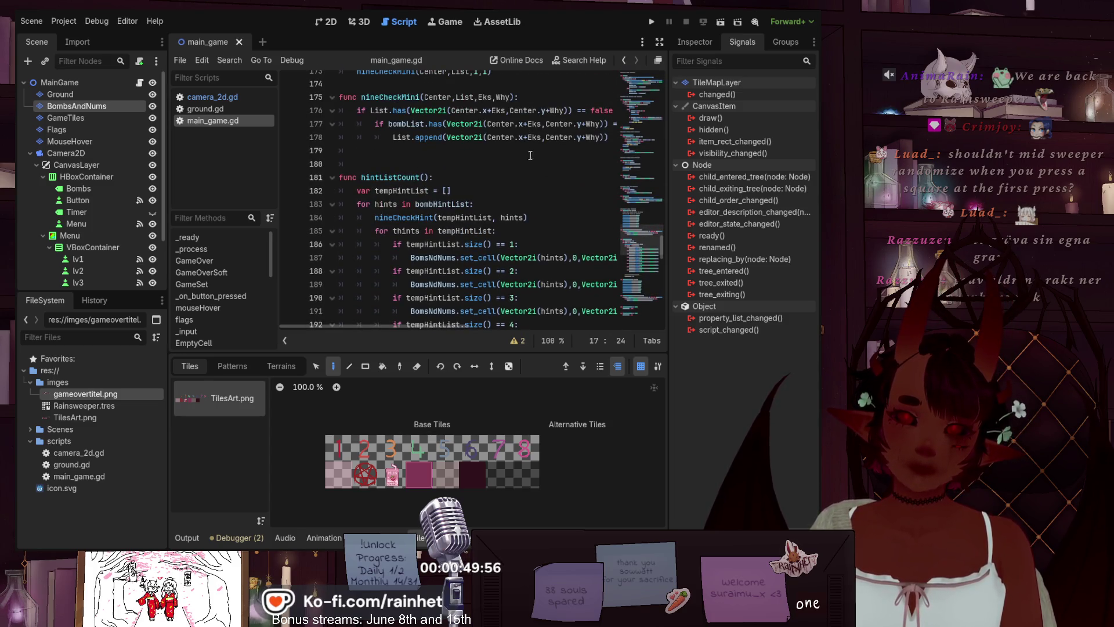
{"action": "scroll", "coordinate": [519, 157], "scroll_direction": "up", "scroll_amount": 3}
{"action": "scroll", "coordinate": [518, 157], "scroll_direction": "up", "scroll_amount": 6}
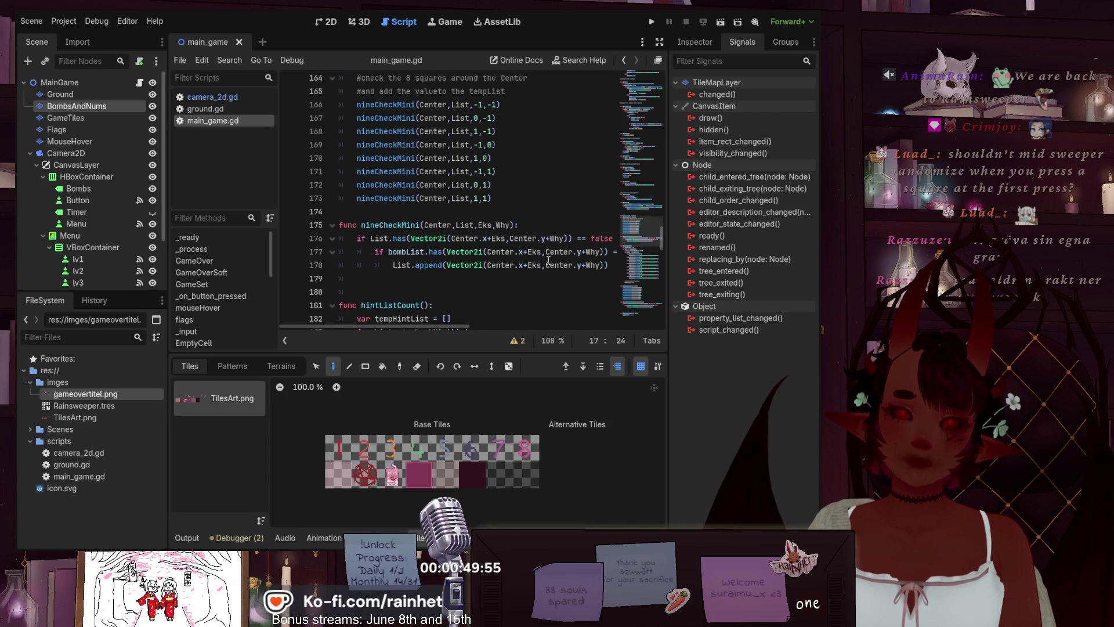
{"action": "scroll", "coordinate": [546, 259], "scroll_direction": "up", "scroll_amount": 9}
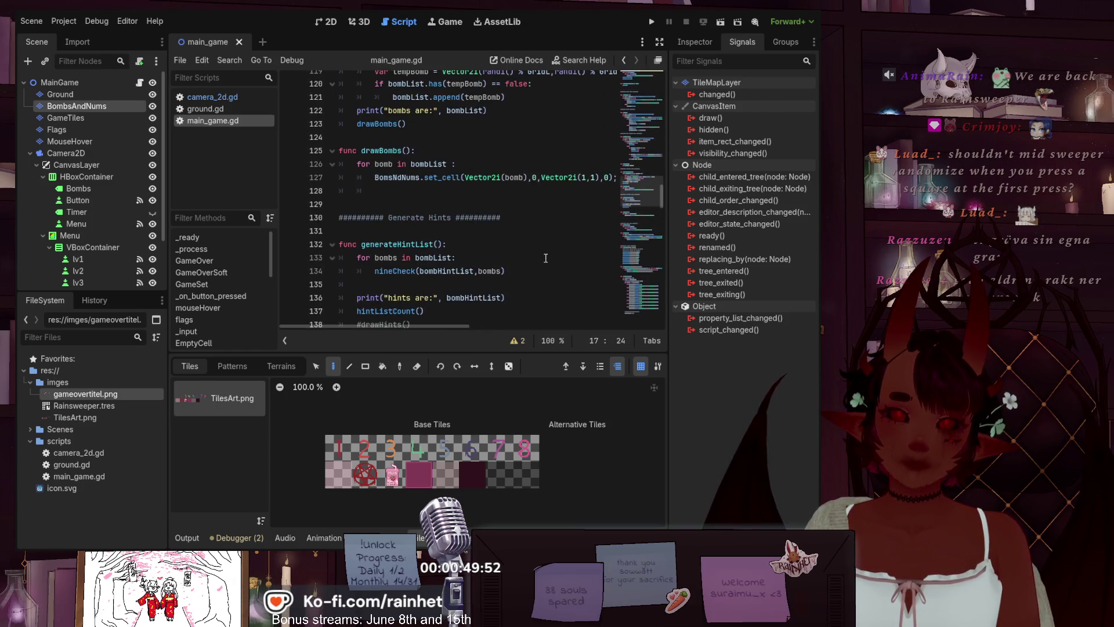
{"action": "scroll", "coordinate": [545, 258], "scroll_direction": "up", "scroll_amount": 3}
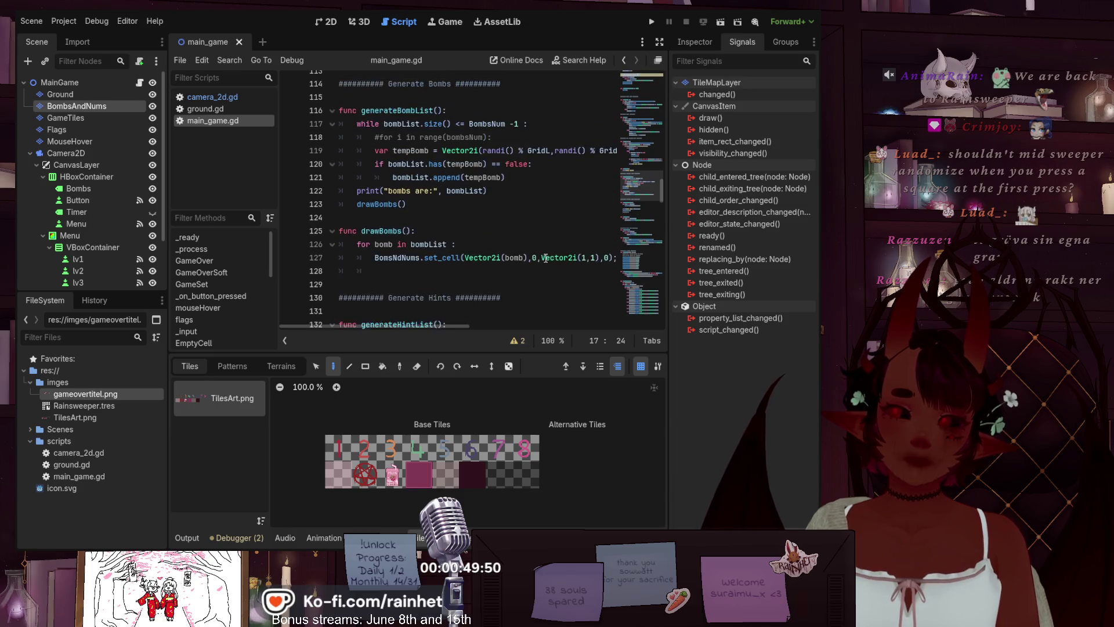
{"action": "scroll", "coordinate": [540, 244], "scroll_direction": "up", "scroll_amount": 2}
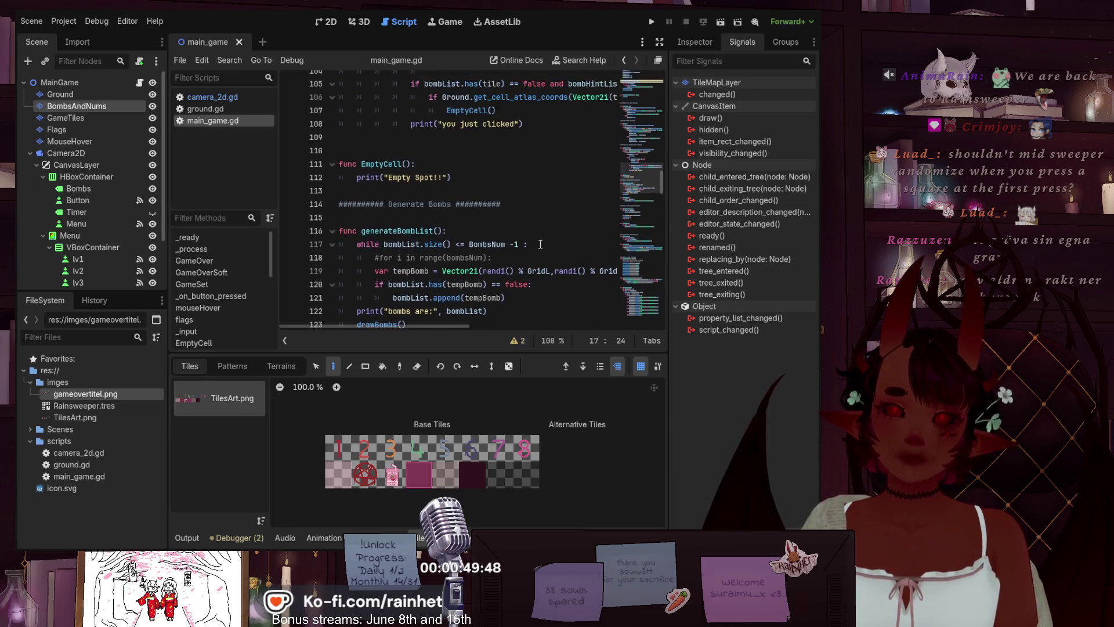
{"action": "scroll", "coordinate": [541, 245], "scroll_direction": "up", "scroll_amount": 1}
{"action": "scroll", "coordinate": [540, 244], "scroll_direction": "down", "scroll_amount": 4}
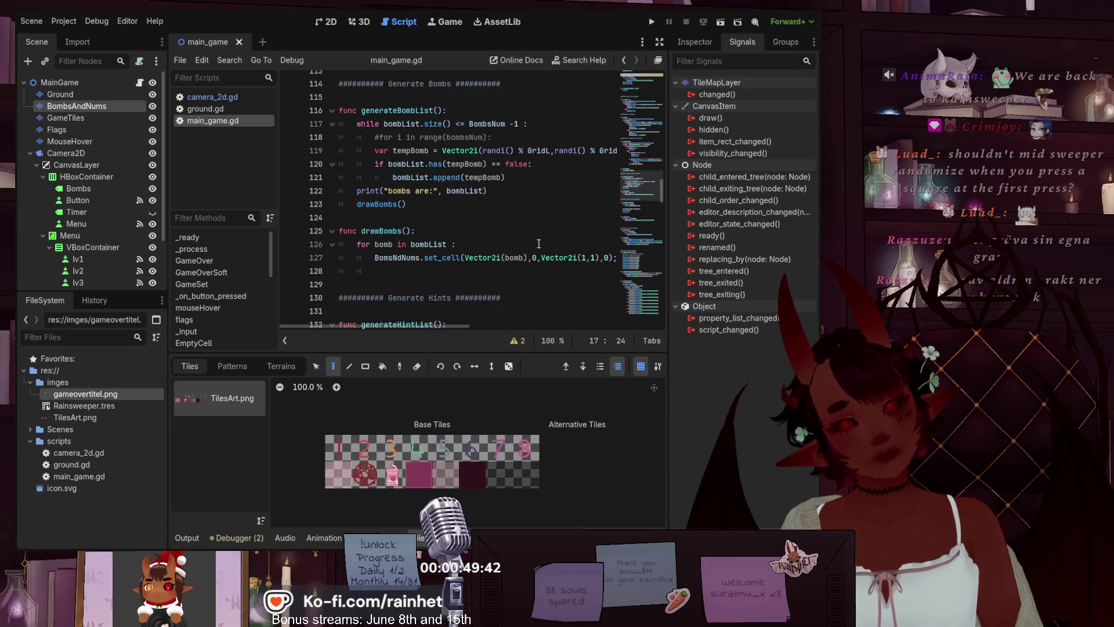
{"action": "scroll", "coordinate": [538, 244], "scroll_direction": "up", "scroll_amount": 5}
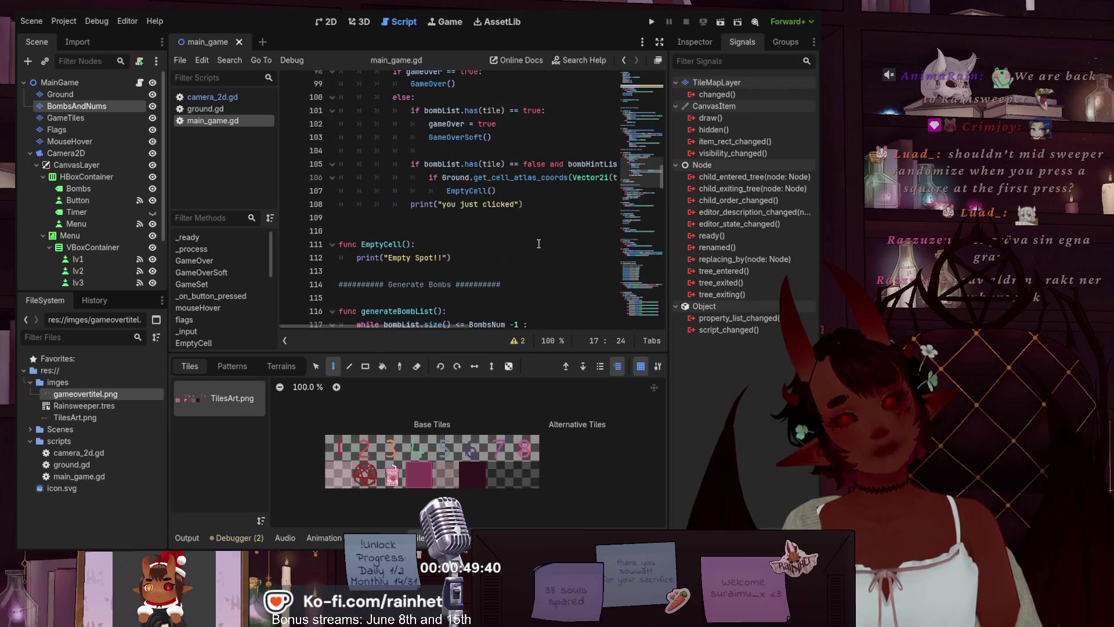
{"action": "scroll", "coordinate": [539, 244], "scroll_direction": "up", "scroll_amount": 12}
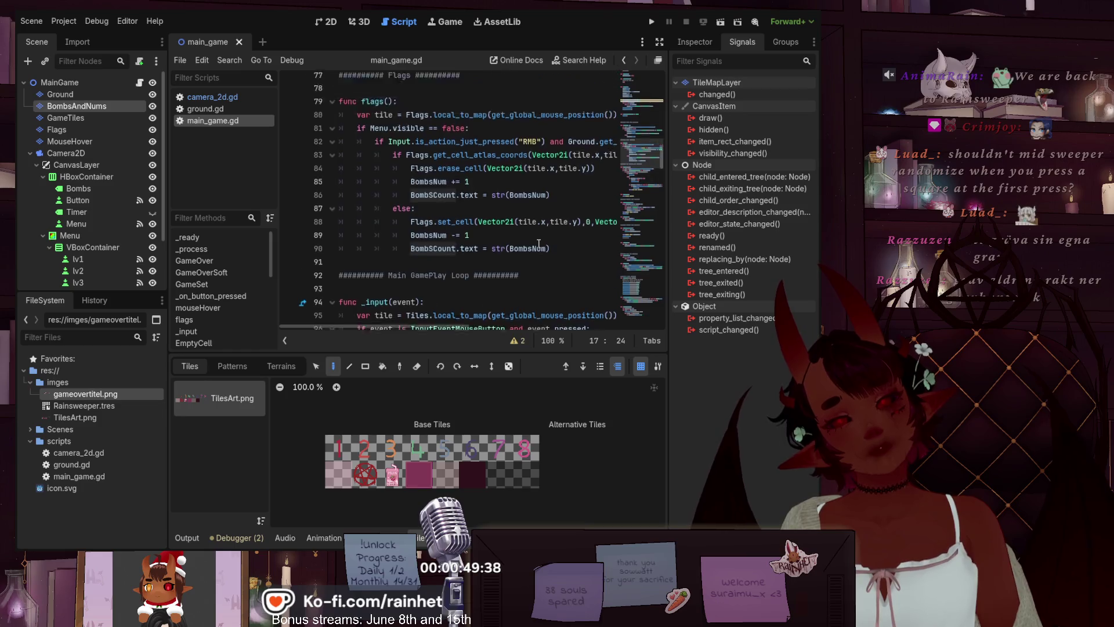
{"action": "scroll", "coordinate": [538, 244], "scroll_direction": "up", "scroll_amount": 5}
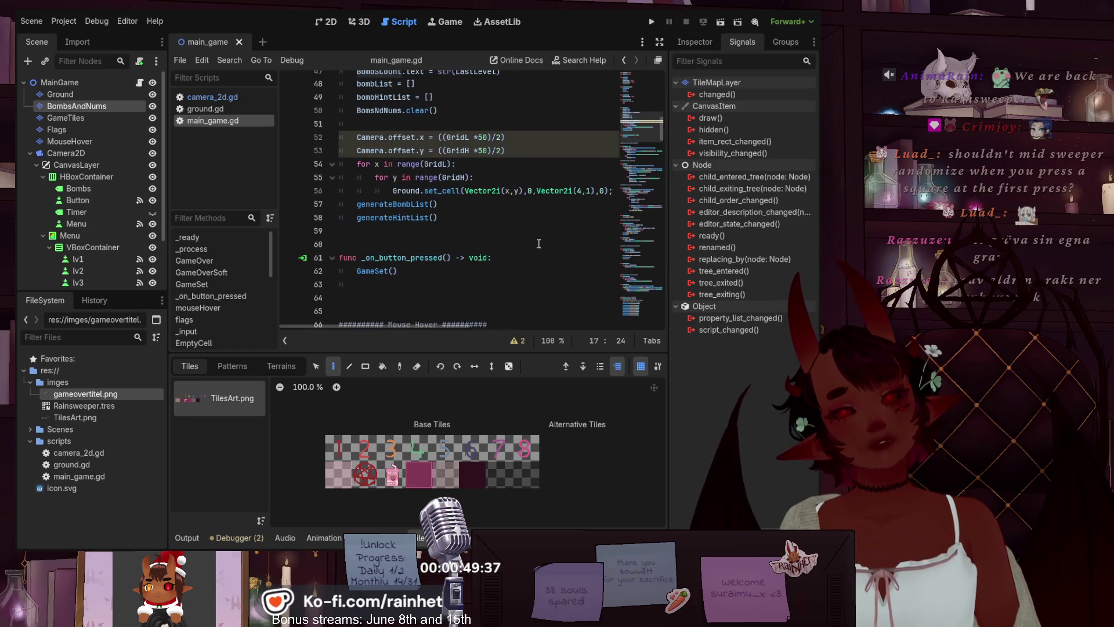
- Add a print line after GameSet() with the text 'Here are the current bomb coords' and bombList
{"action": "left_click", "coordinate": [381, 286]}
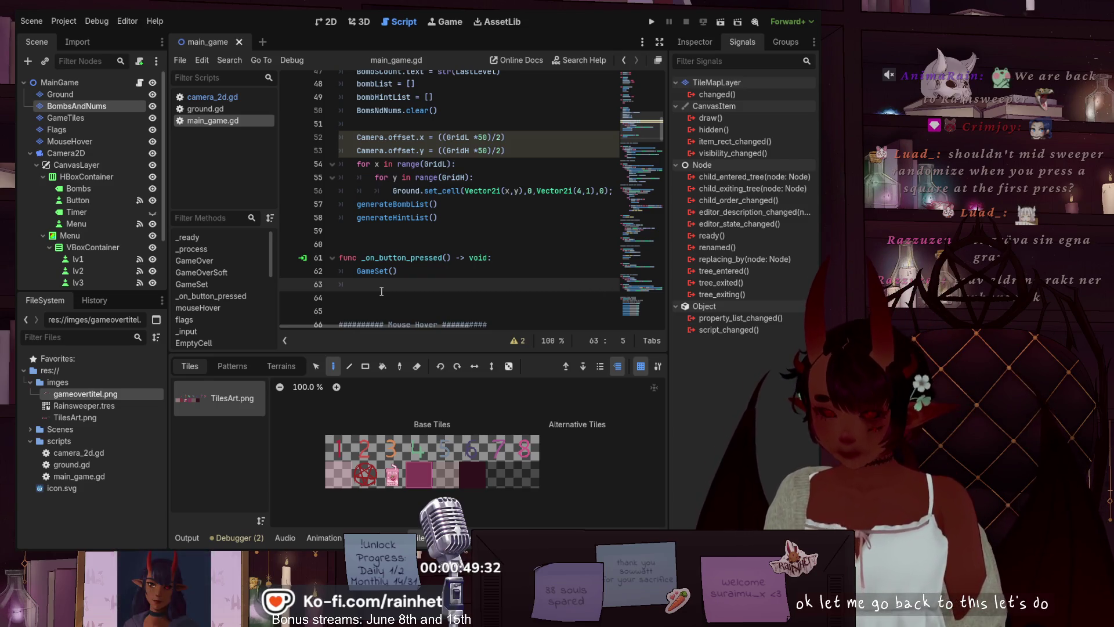
{"action": "type", "text": "prin"}
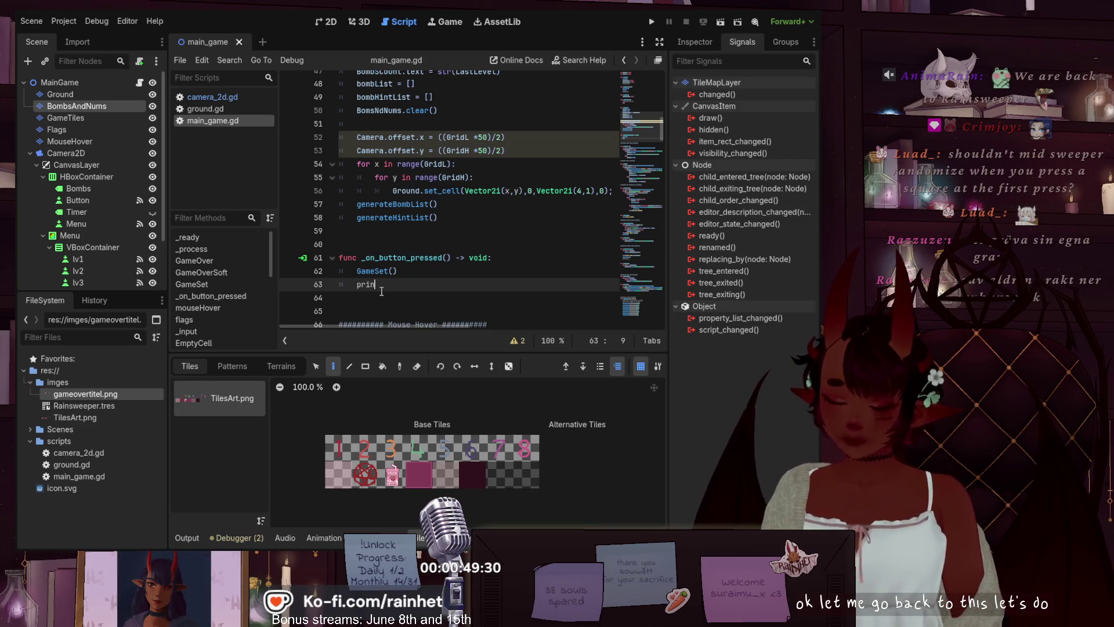
{"action": "type", "text": "t"}
{"action": "type", "text": "(bo"}
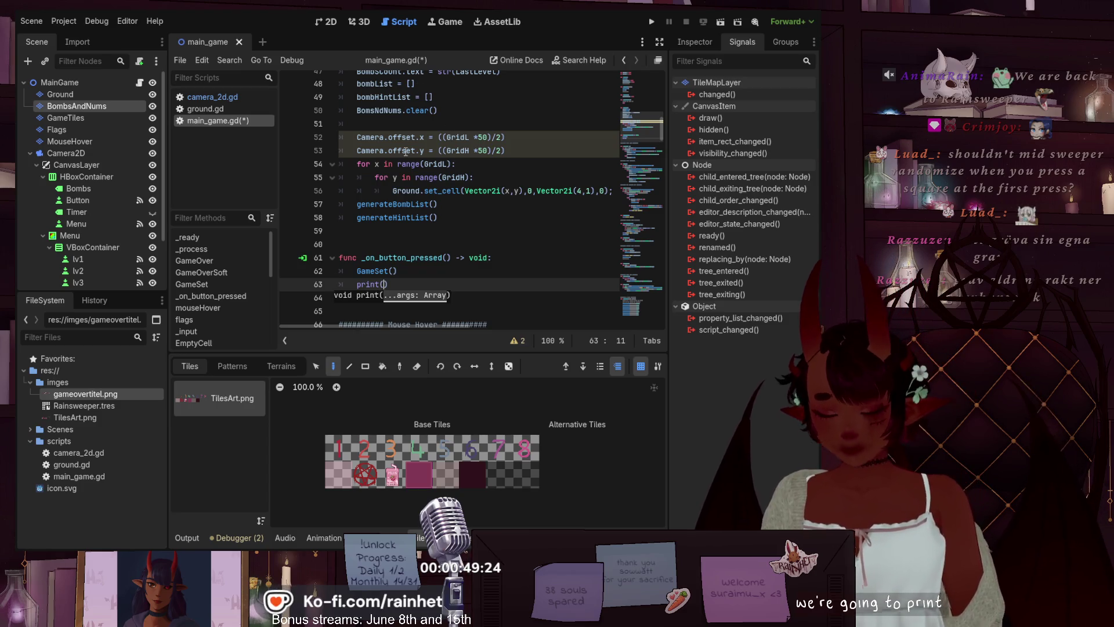
{"action": "type", "text": "mblist"}
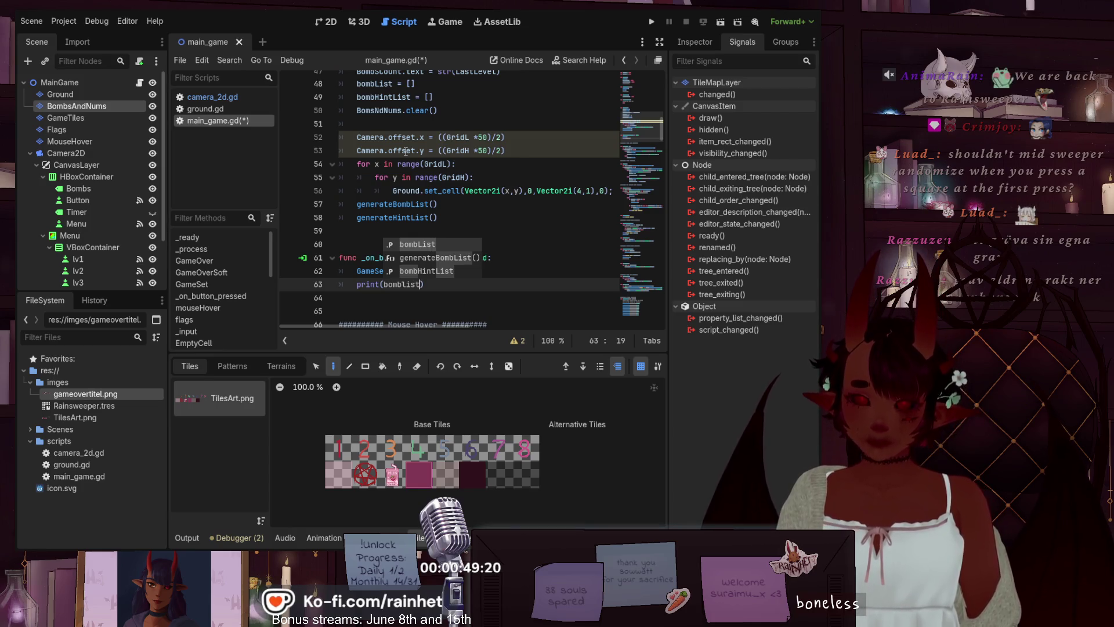
{"action": "key", "text": "Left"}
{"action": "key", "text": "Left"}
{"action": "key", "text": "Left"}
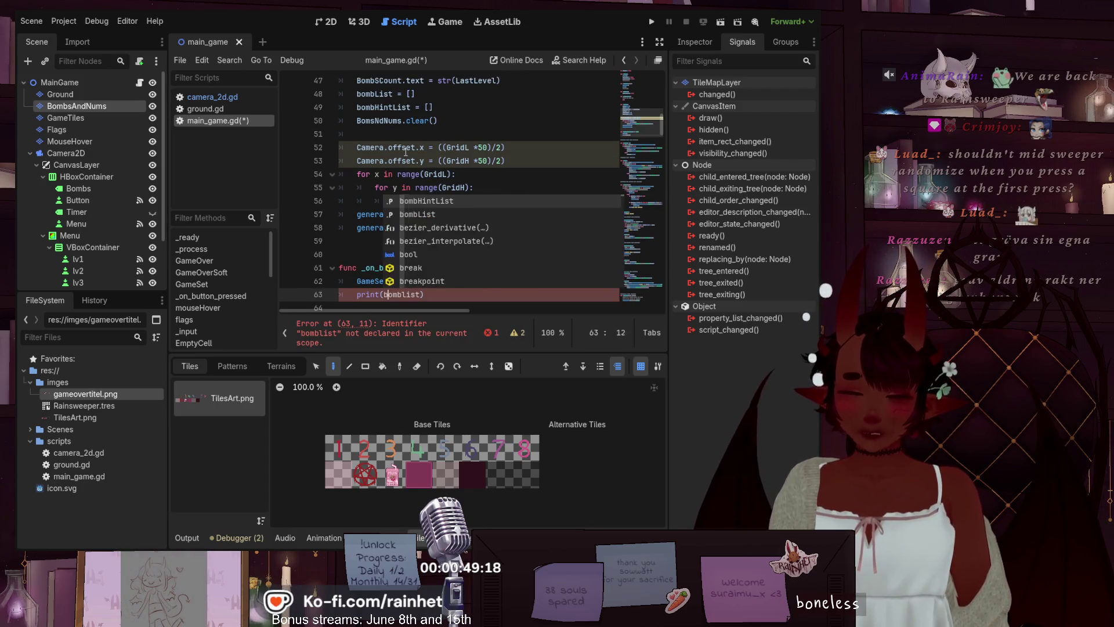
{"action": "type", "text": "\""}
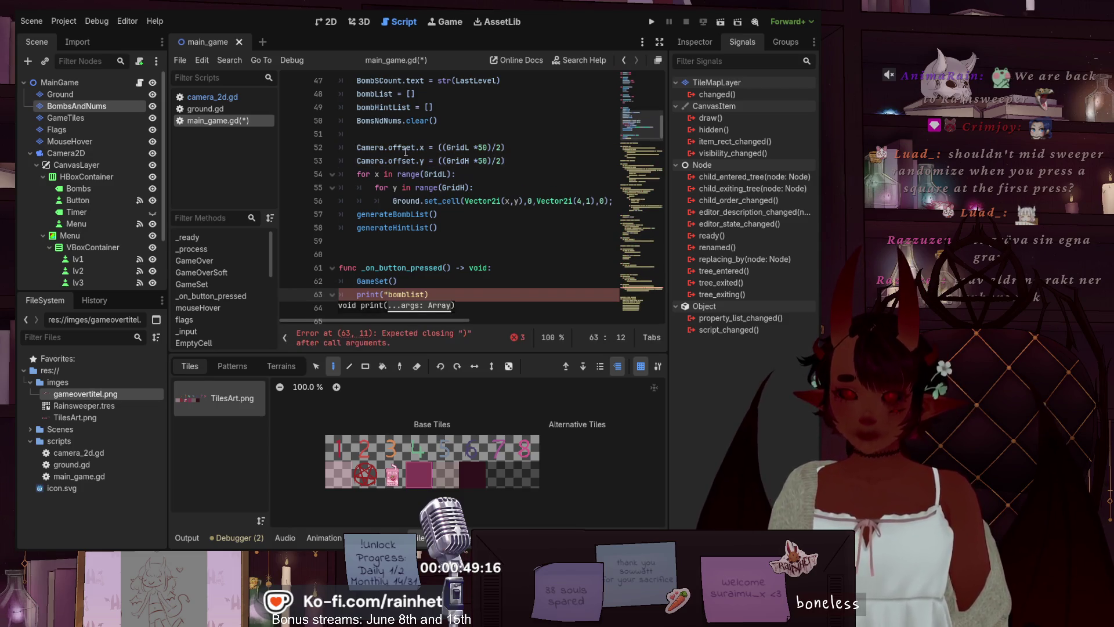
{"action": "type", "text": "\","}
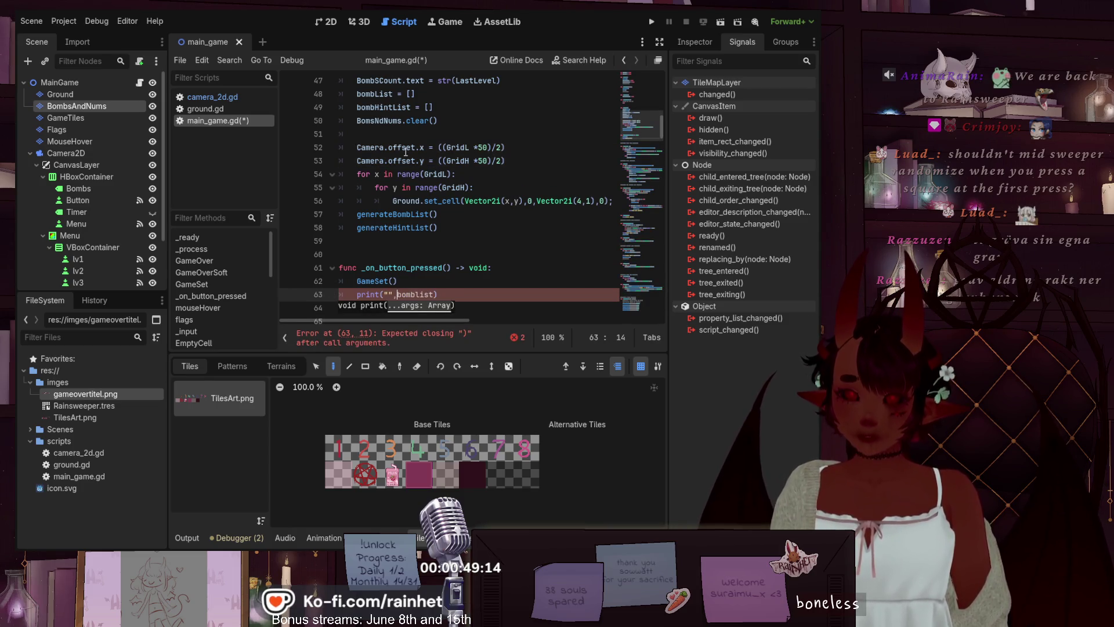
{"action": "key", "text": "BackSpace"}
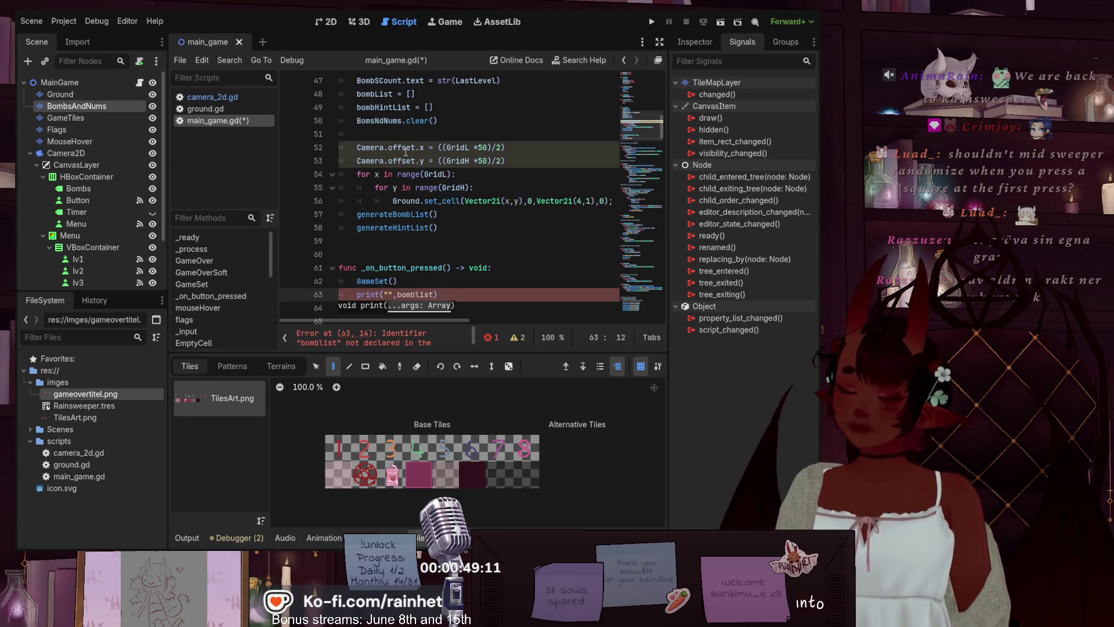
{"action": "type", "text": "Here are the "}
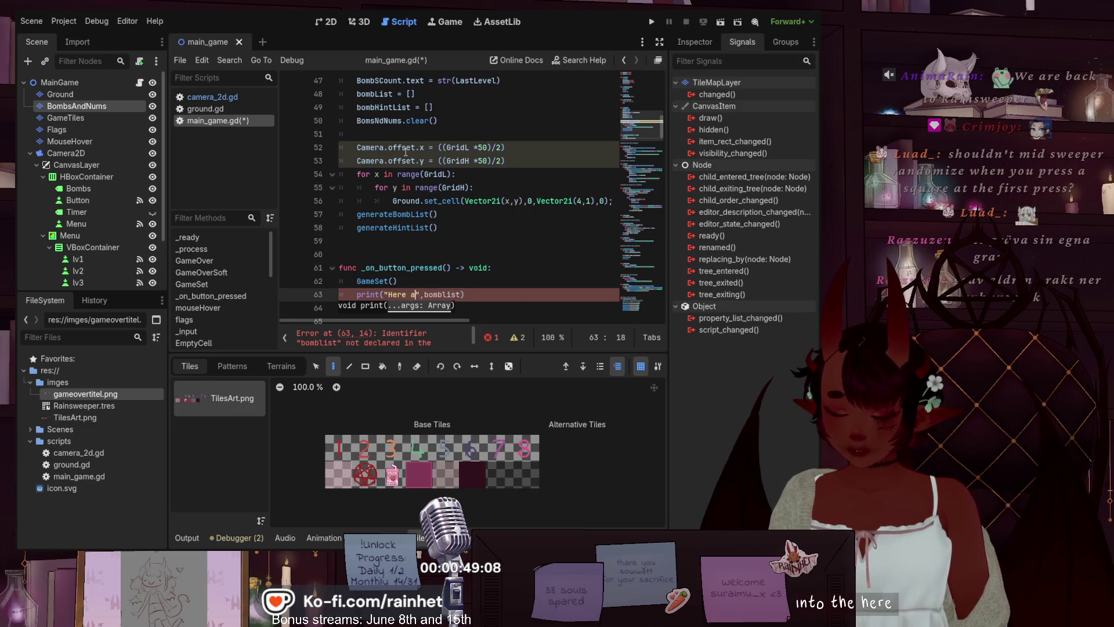
{"action": "type", "text": "curre"}
{"action": "type", "text": "nt bomn coor"}
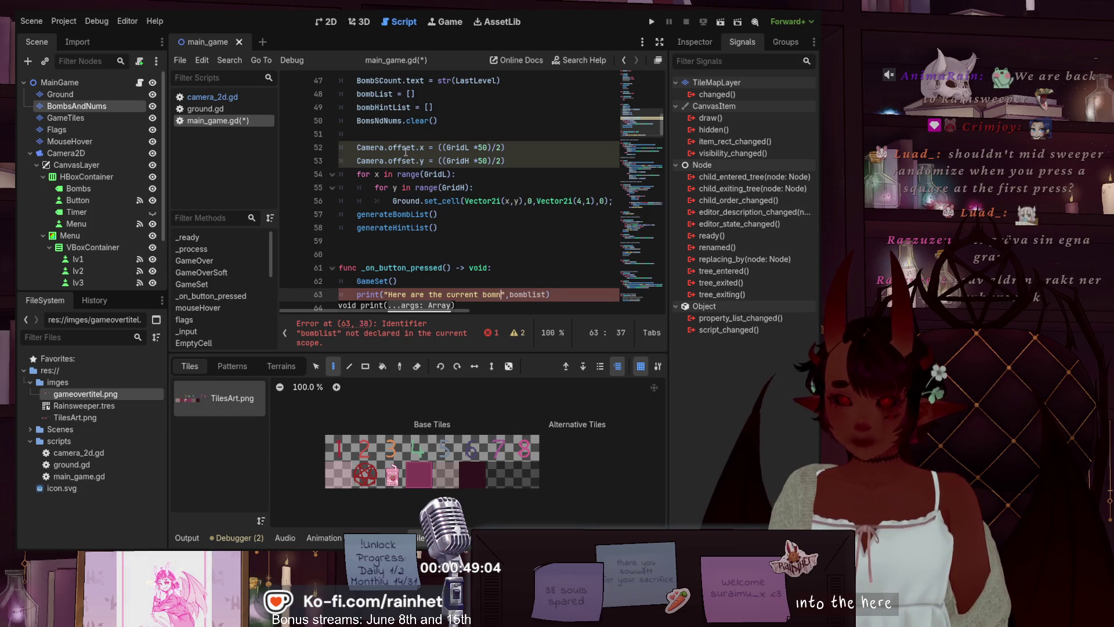
{"action": "type", "text": "ds"}
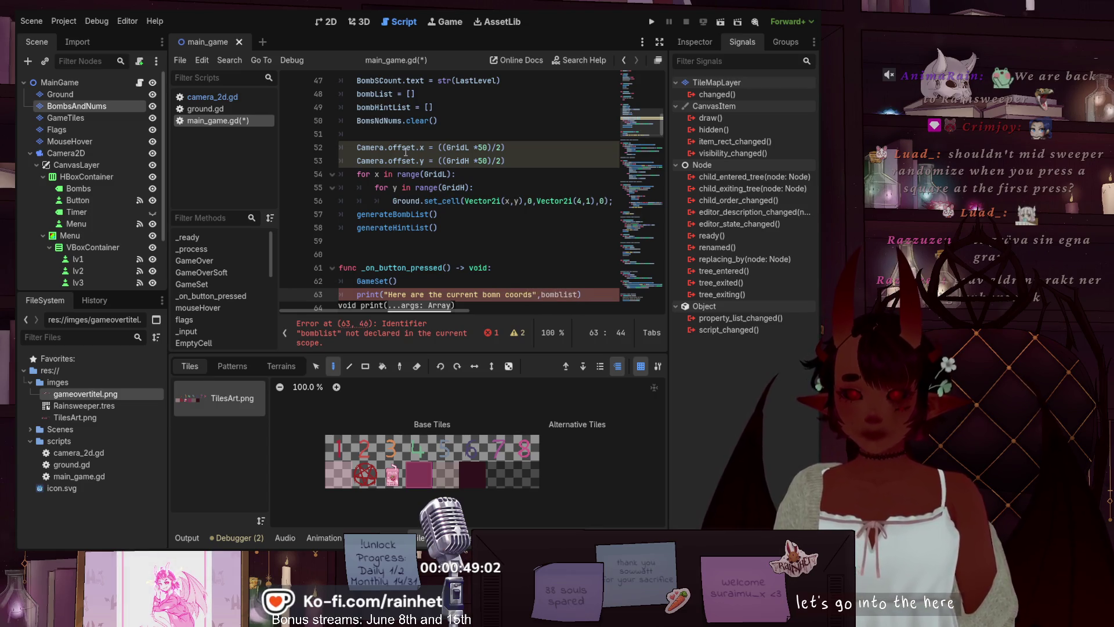
- Correct 'bomn' to 'bomb' and 'bomblist' to 'bombList', then save main_game.gd
{"action": "left_click", "coordinate": [498, 294]}
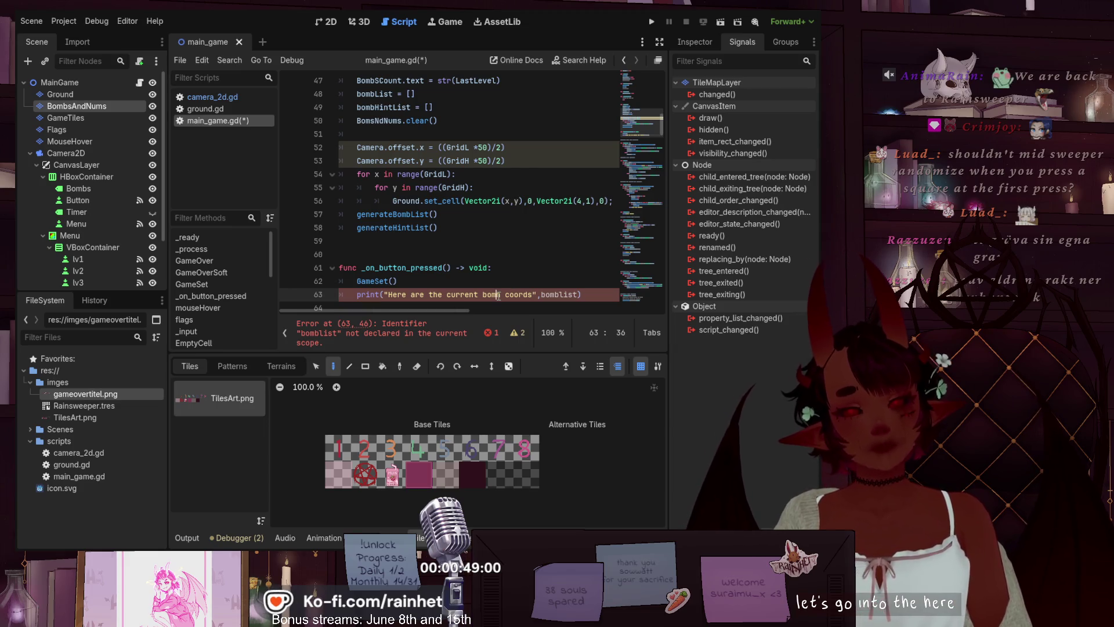
{"action": "type", "text": "b"}
{"action": "key", "text": "Delete"}
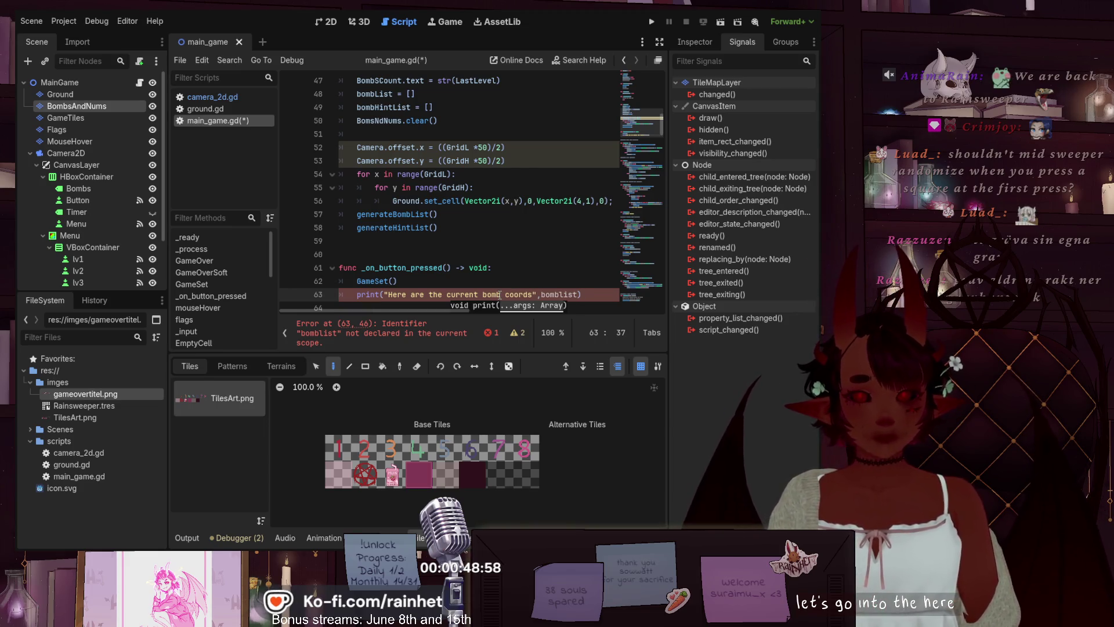
{"action": "left_click", "coordinate": [540, 294]}
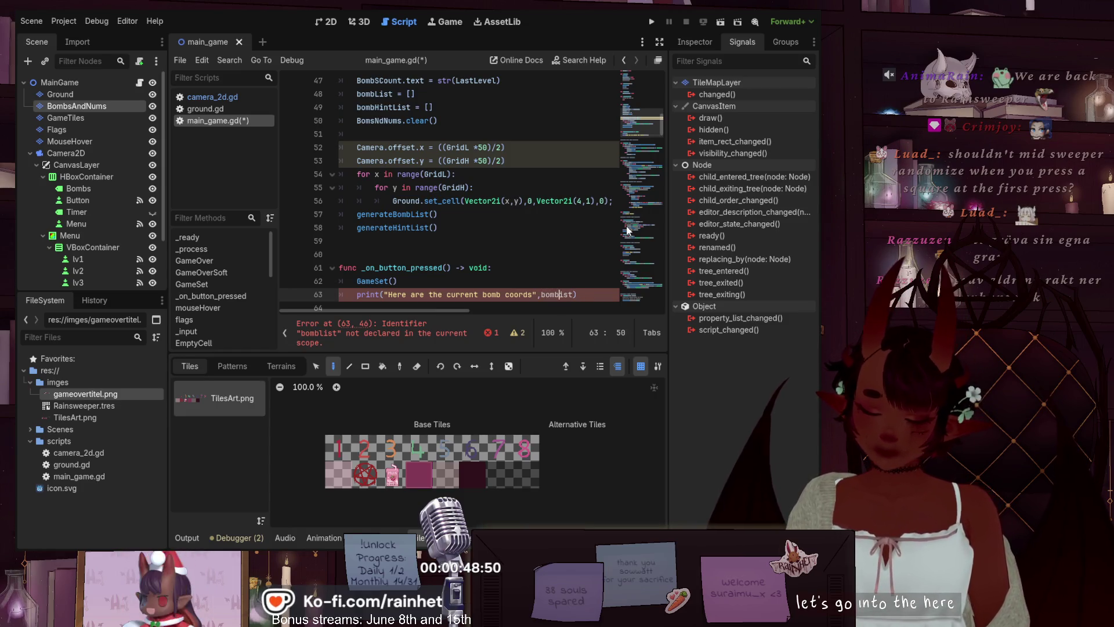
{"action": "key", "text": "Delete"}
{"action": "type", "text": "L"}
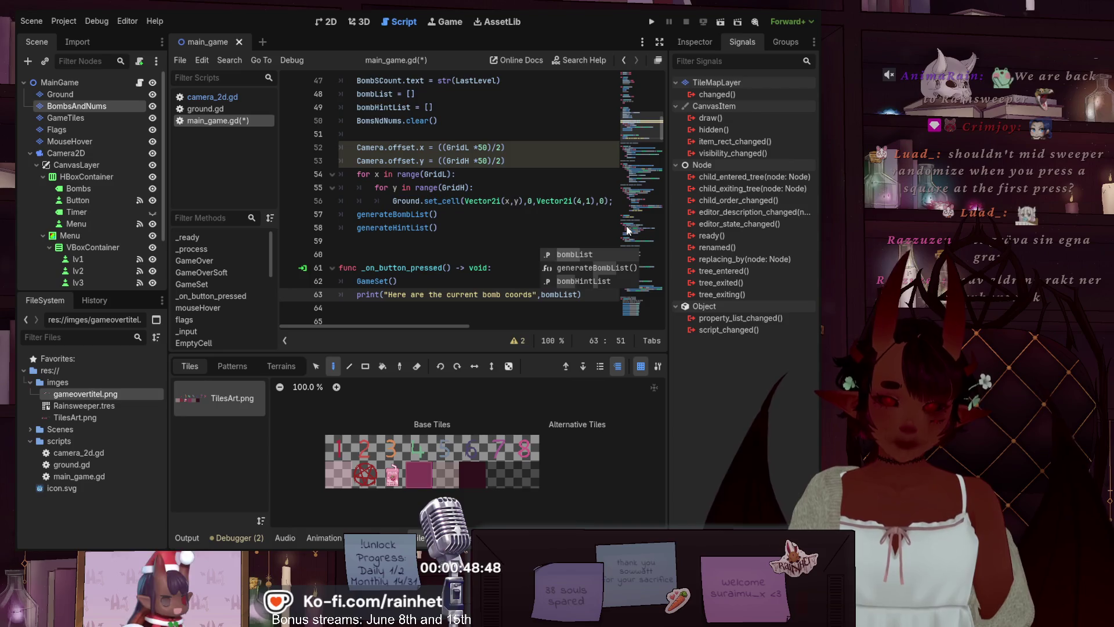
{"action": "left_click", "coordinate": [615, 241]}
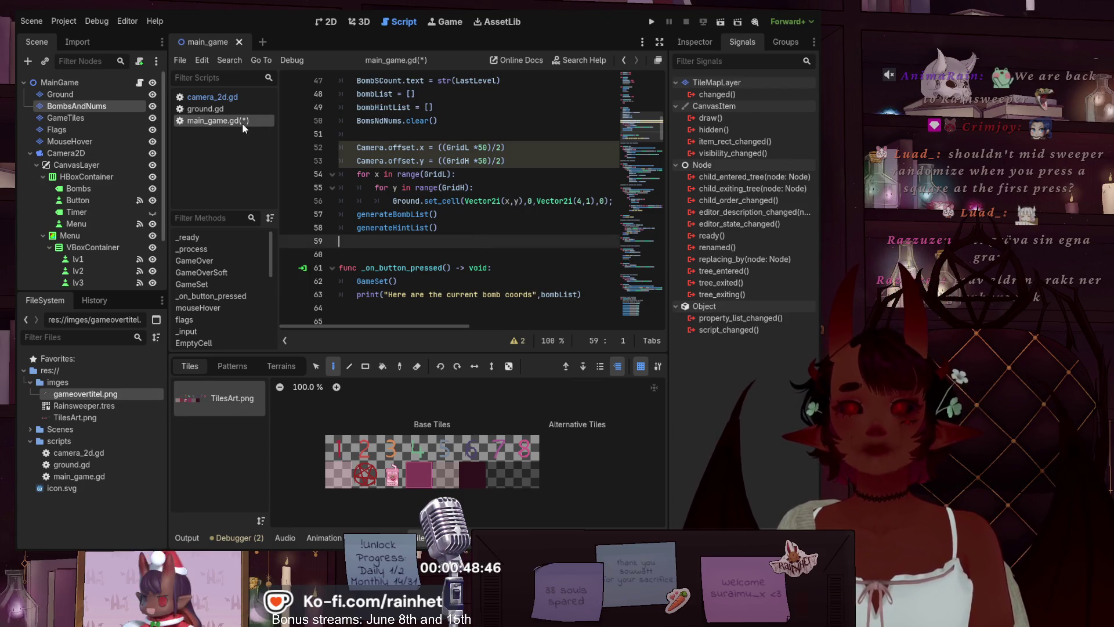
{"action": "key", "text": "ctrl+s"}
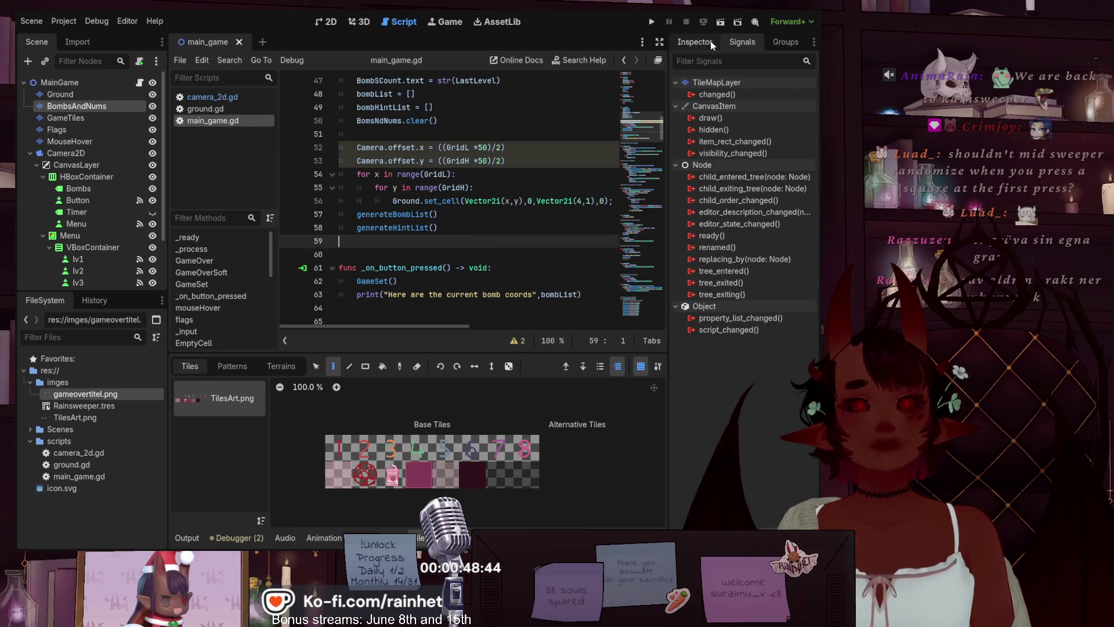
{"action": "left_click", "coordinate": [656, 20]}
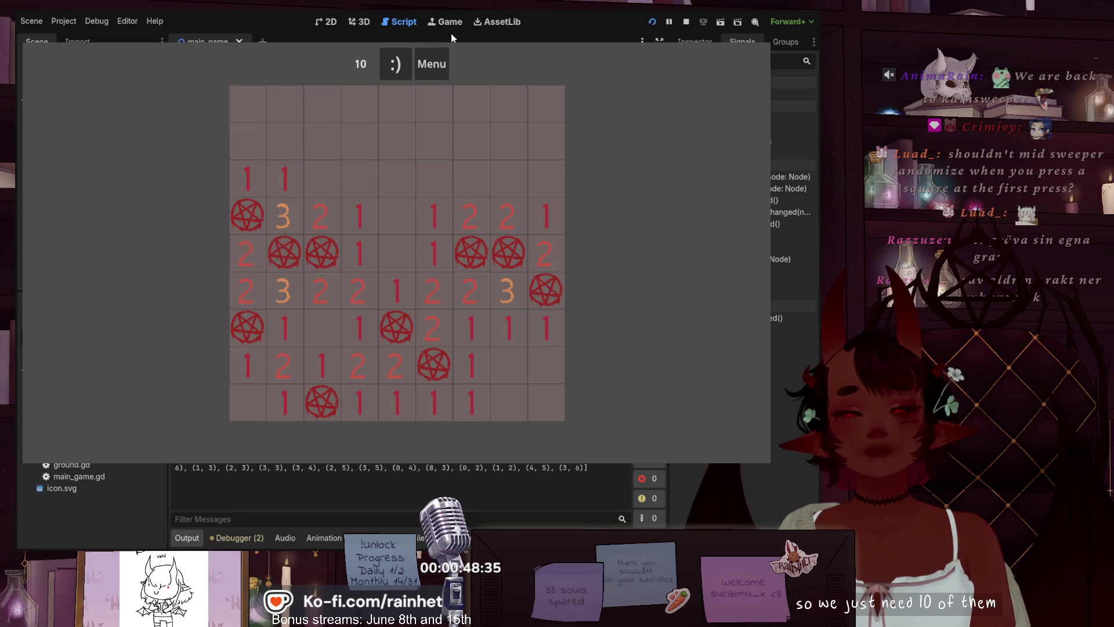
- Restart the board and flag single mines, checking the counter drops and resets to 10
{"action": "left_click", "coordinate": [393, 64]}
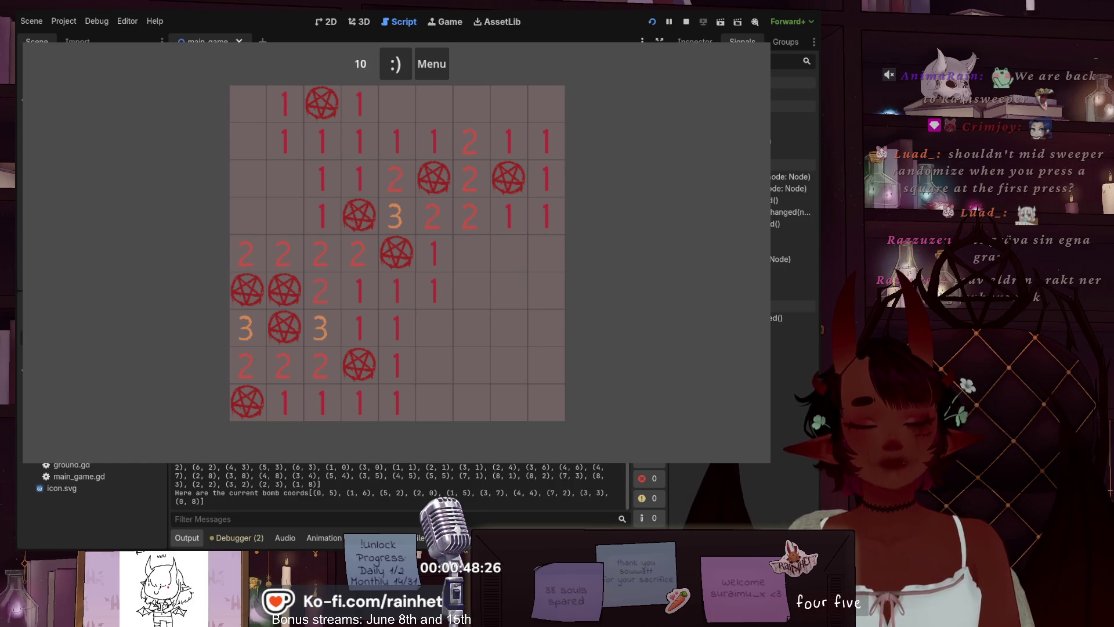
{"action": "right_click", "coordinate": [405, 267]}
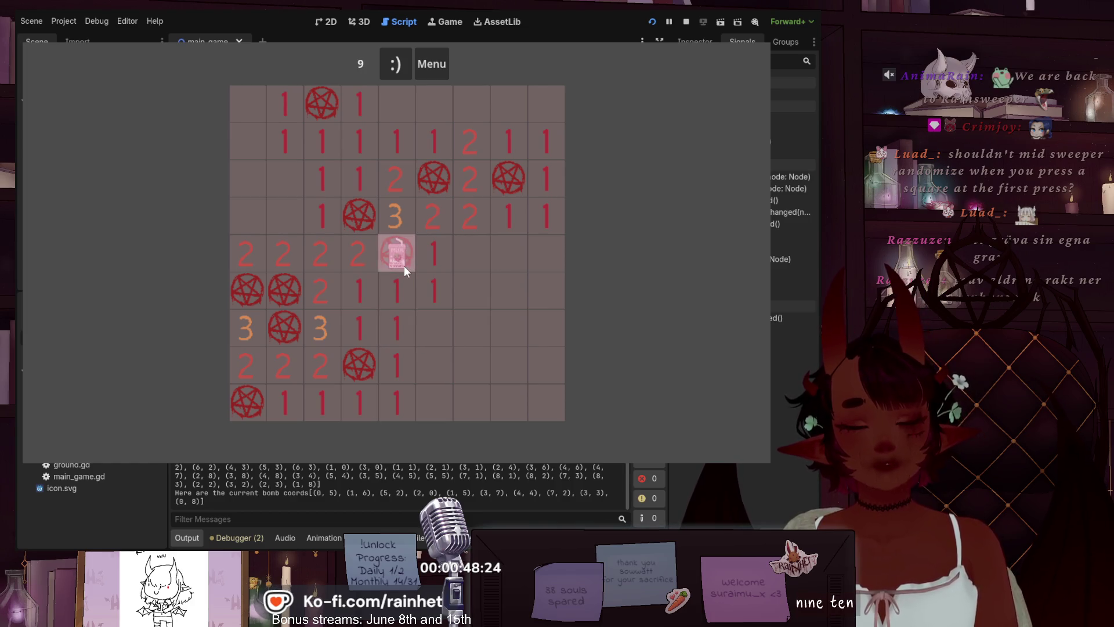
{"action": "left_click", "coordinate": [403, 64]}
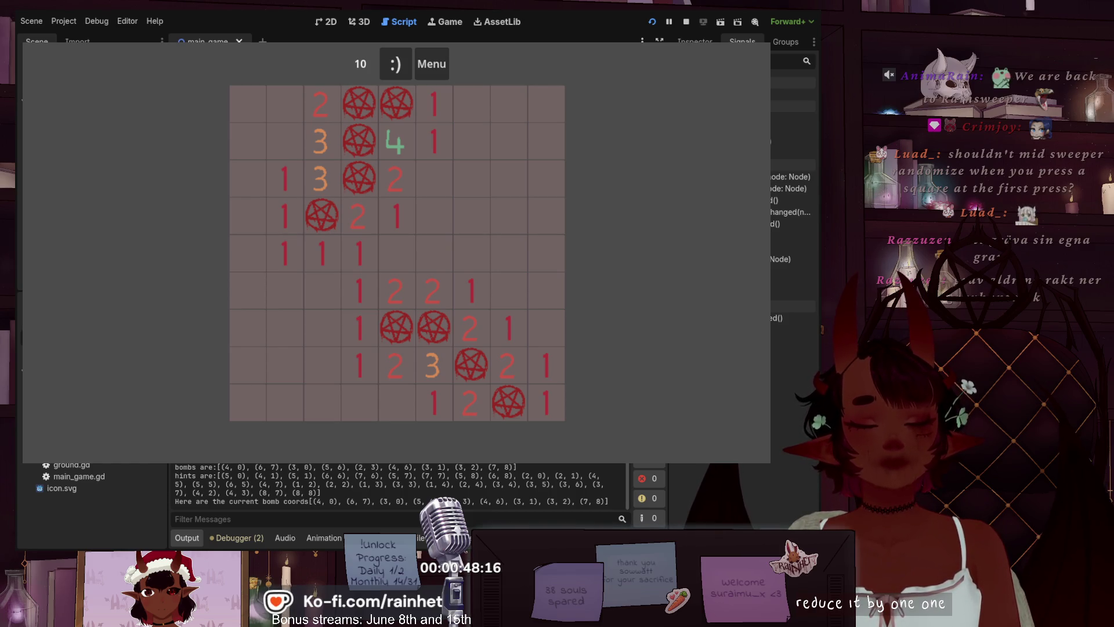
{"action": "right_click", "coordinate": [397, 103]}
{"action": "left_click", "coordinate": [406, 68]}
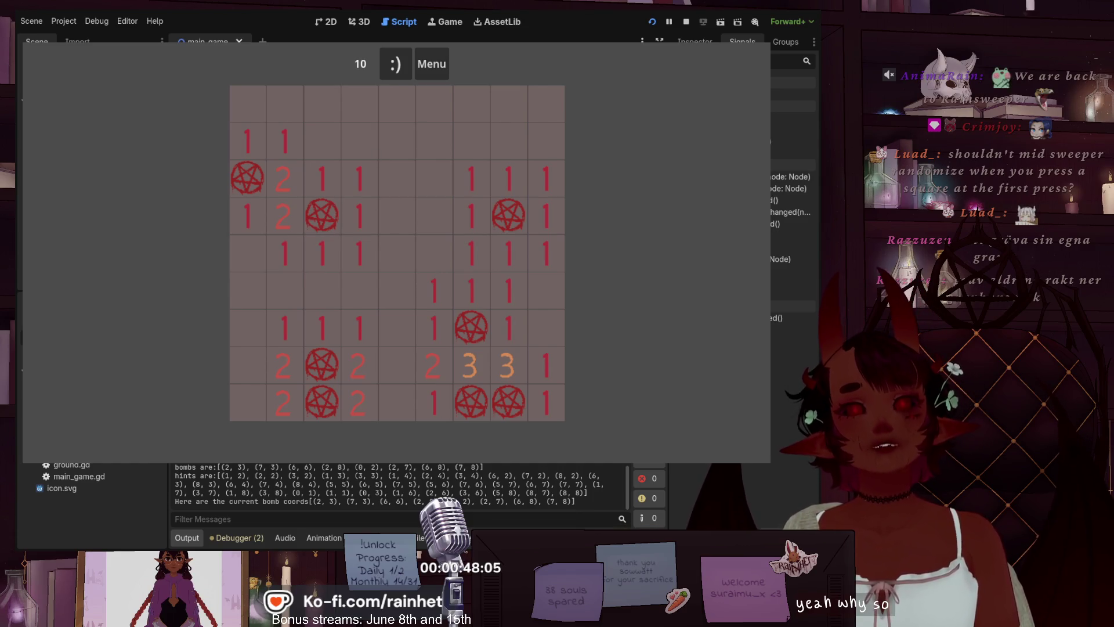
- Flag five mines to lower the counter, then stop the running game
{"action": "right_click", "coordinate": [253, 176]}
{"action": "right_click", "coordinate": [330, 355]}
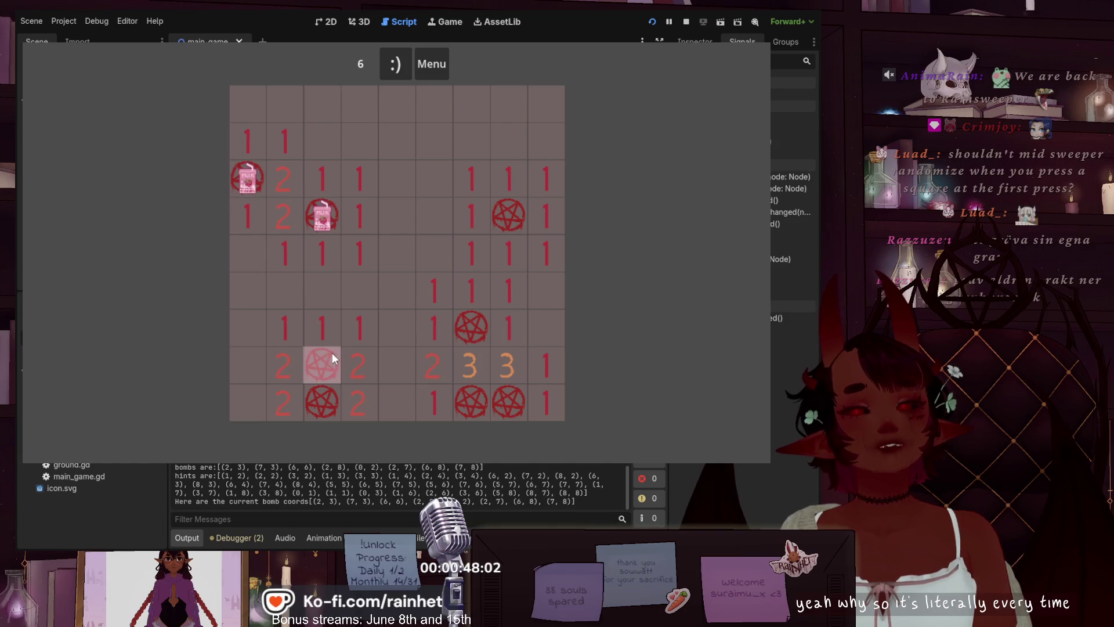
{"action": "right_click", "coordinate": [326, 393]}
{"action": "right_click", "coordinate": [483, 344]}
{"action": "right_click", "coordinate": [501, 406]}
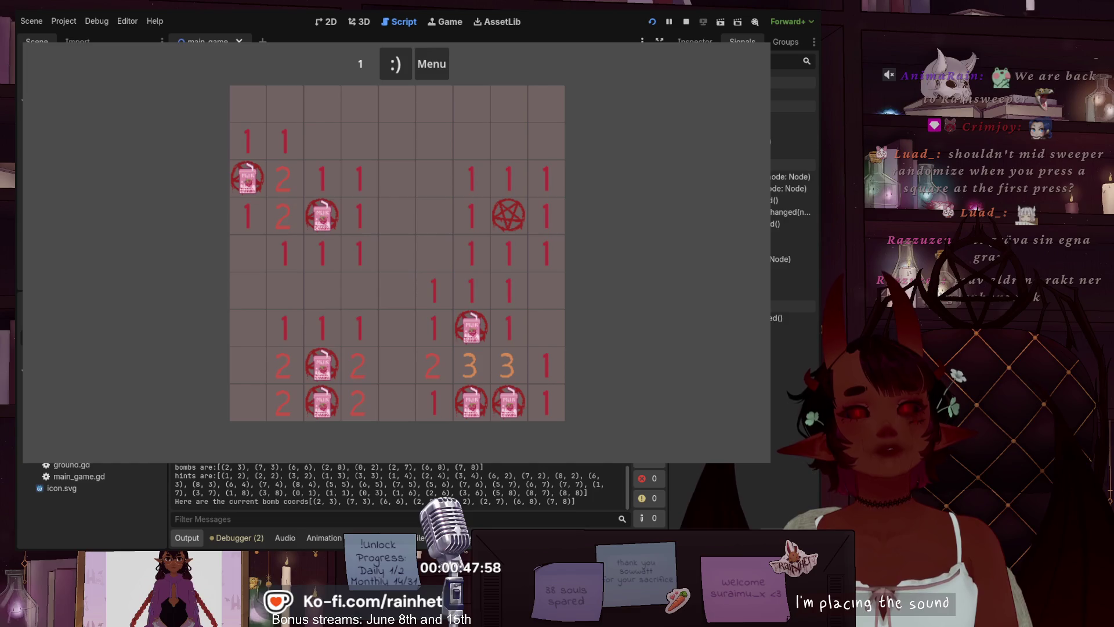
{"action": "key", "text": "F8"}
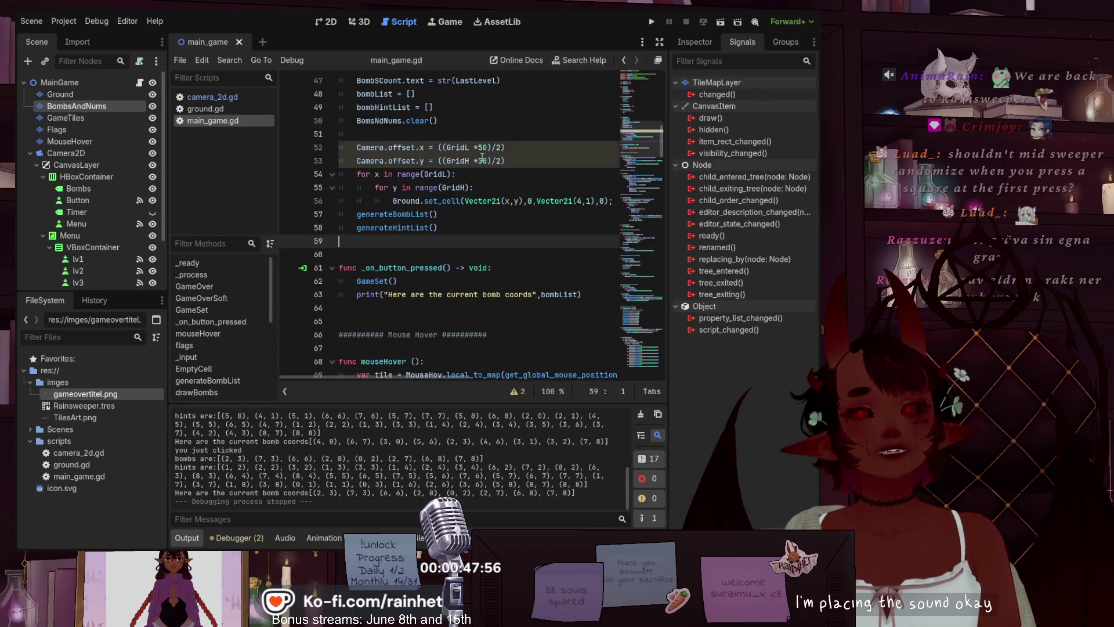
- Scroll through main_game.gd and select the LastLevel variable on line 6
{"action": "scroll", "coordinate": [637, 162], "scroll_direction": "down", "scroll_amount": 7}
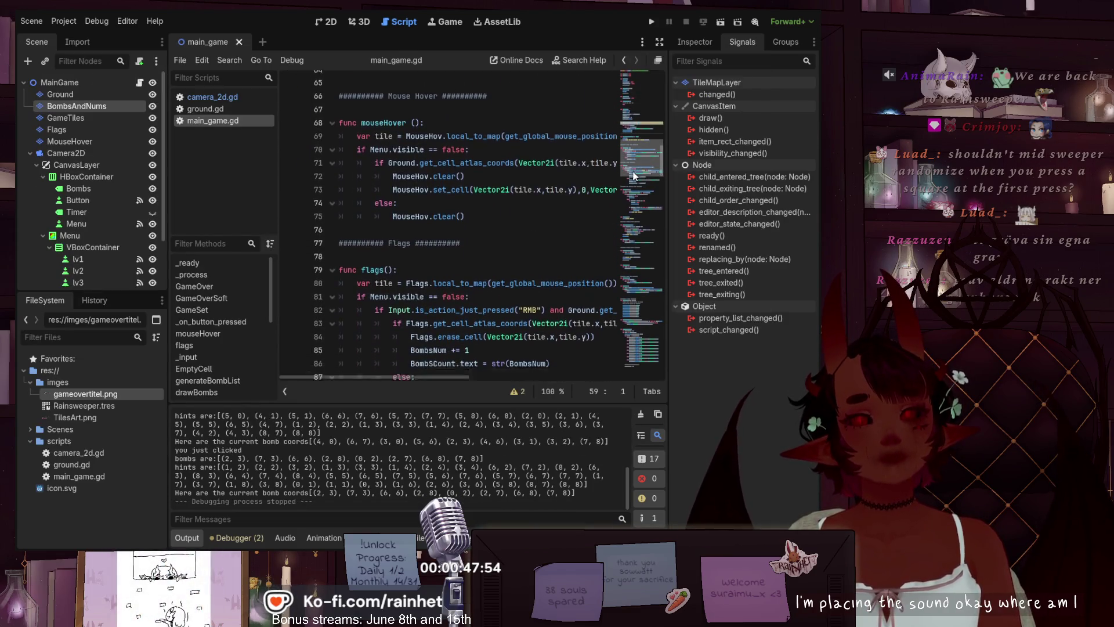
{"action": "scroll", "coordinate": [632, 175], "scroll_direction": "down", "scroll_amount": 2}
{"action": "scroll", "coordinate": [629, 185], "scroll_direction": "up", "scroll_amount": 1}
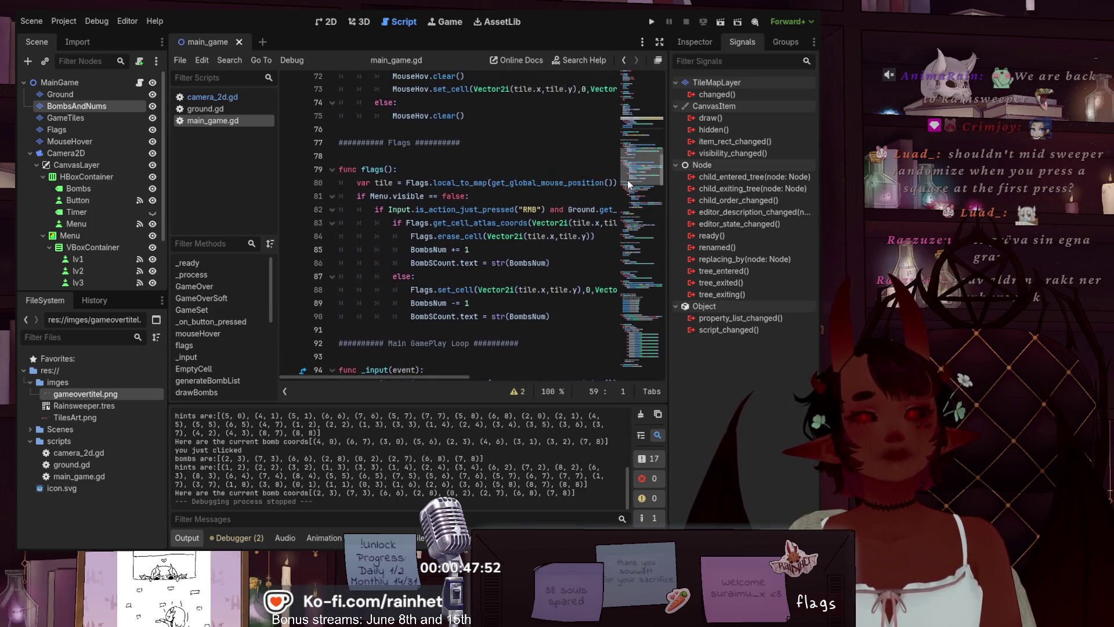
{"action": "left_click_drag", "start_coordinate": [628, 183], "coordinate": [629, 99]}
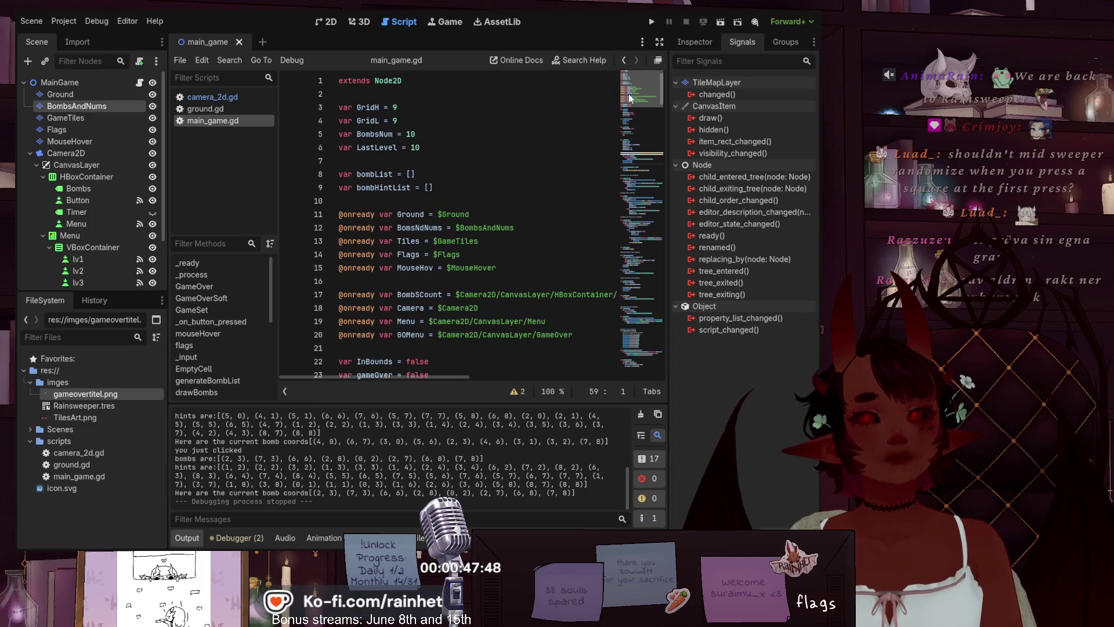
{"action": "scroll", "coordinate": [629, 100], "scroll_direction": "down", "scroll_amount": 1}
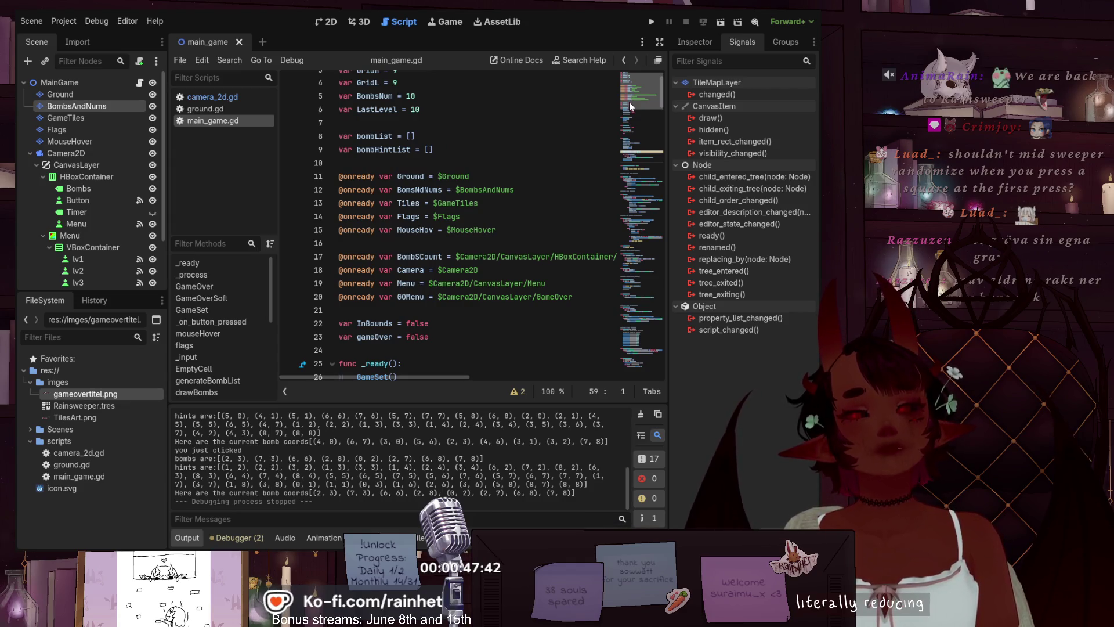
{"action": "mouse_move", "coordinate": [629, 102]}
{"action": "left_mouse_down"}
{"action": "mouse_move", "coordinate": [614, 183]}
{"action": "mouse_move", "coordinate": [625, 102]}
{"action": "left_mouse_up"}
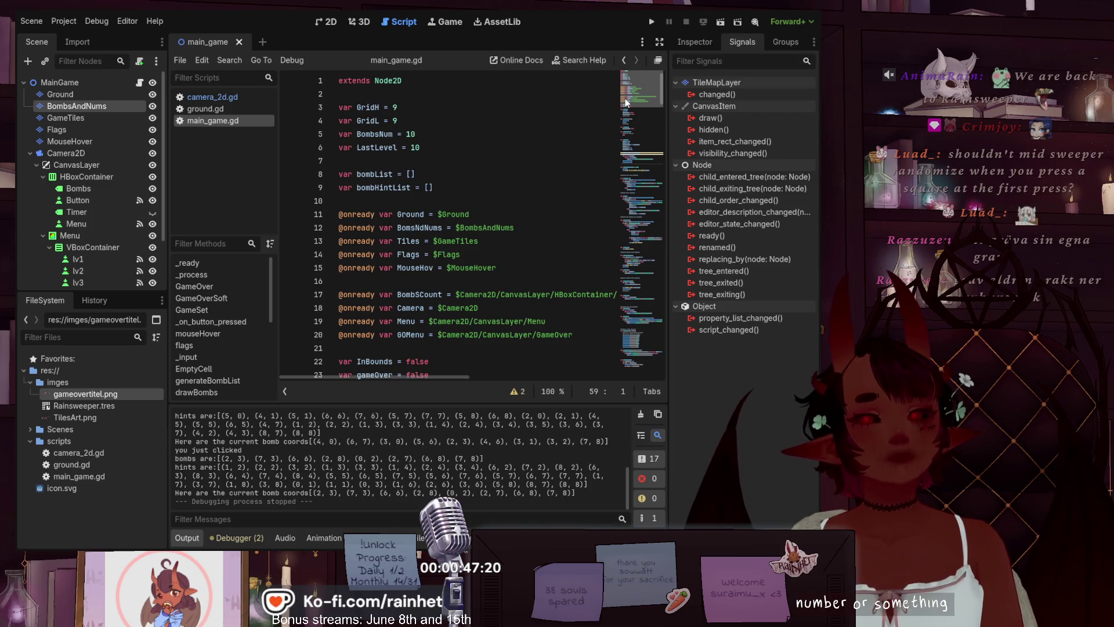
{"action": "left_click_drag", "start_coordinate": [625, 102], "coordinate": [624, 107]}
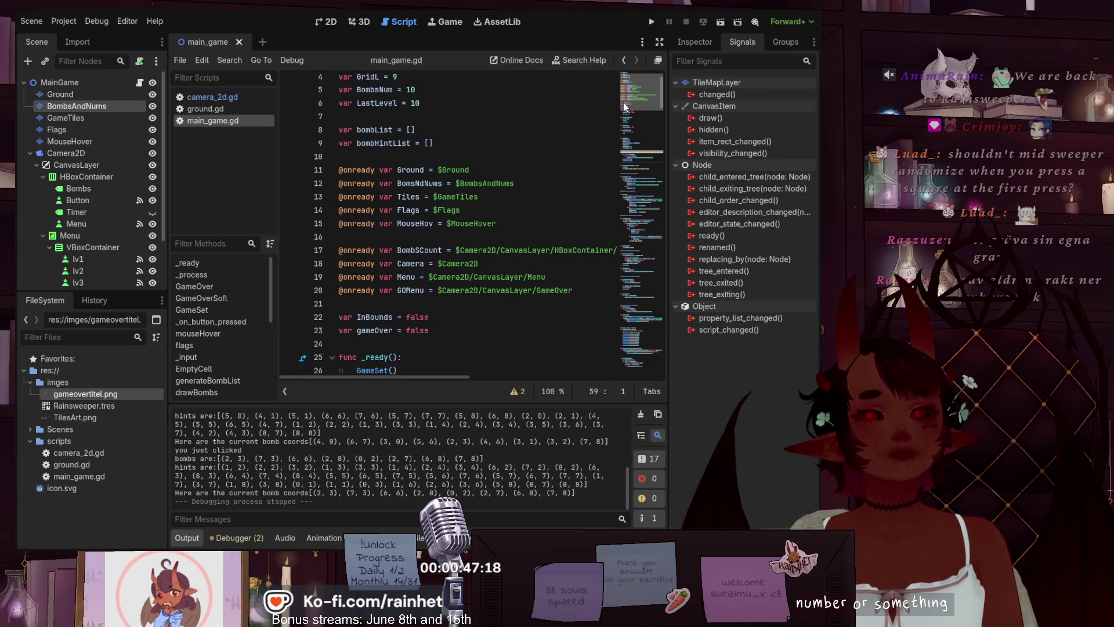
{"action": "left_click_drag", "start_coordinate": [624, 107], "coordinate": [624, 103]}
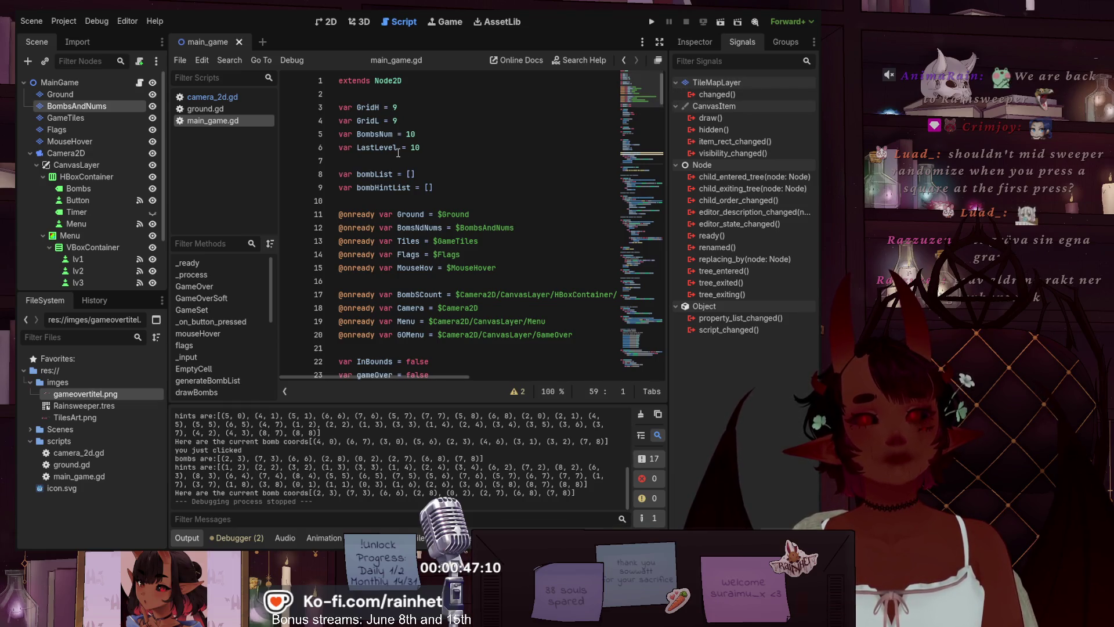
{"action": "left_click_drag", "start_coordinate": [357, 149], "coordinate": [411, 149]}
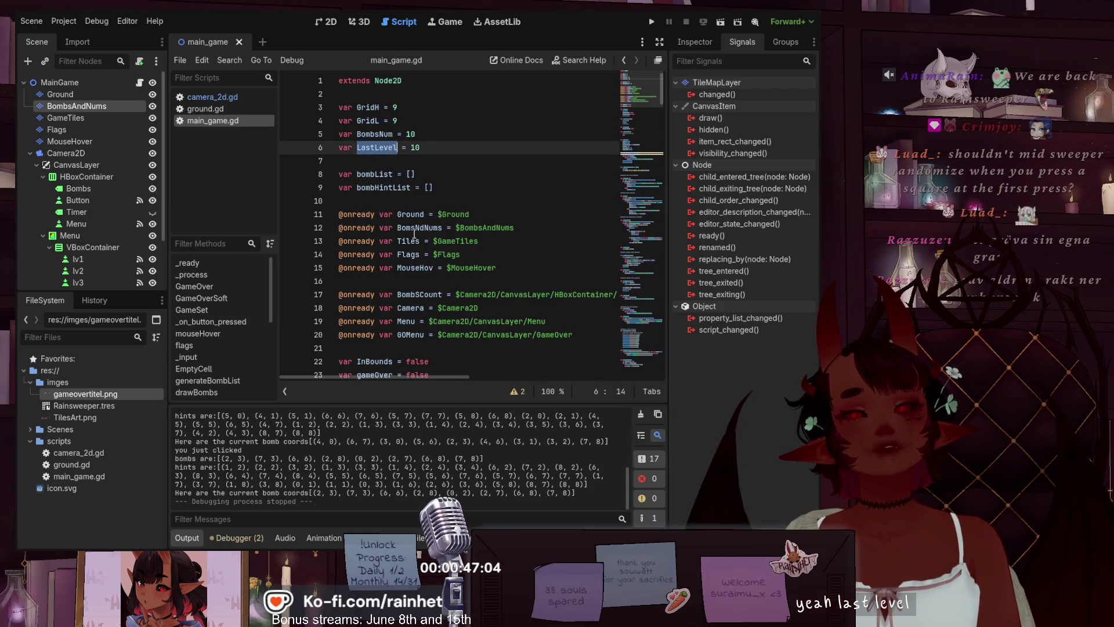
- Scroll down to GameSet, which sets the BombSCount text from str(LastLevel)
{"action": "scroll", "coordinate": [409, 191], "scroll_direction": "down", "scroll_amount": 11}
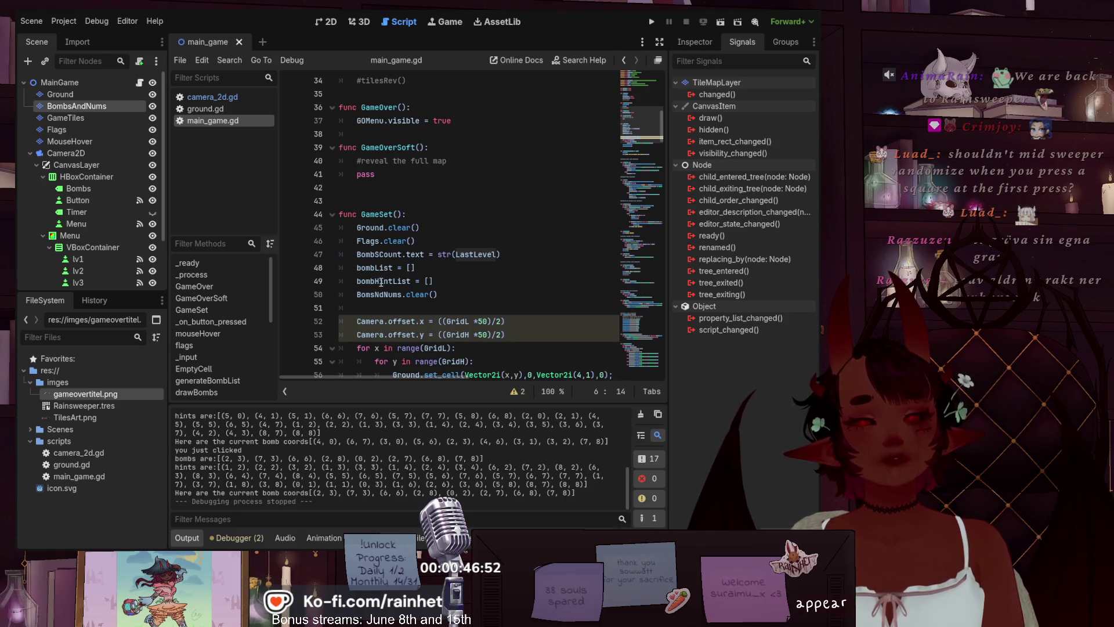
{"action": "scroll", "coordinate": [417, 281], "scroll_direction": "down", "scroll_amount": 1}
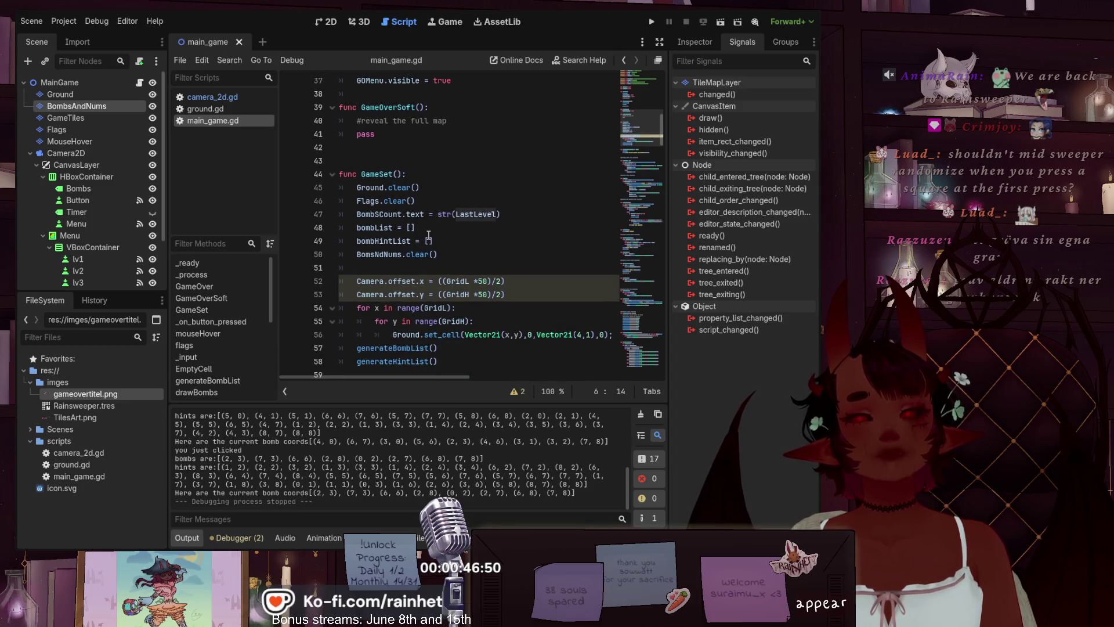
{"action": "scroll", "coordinate": [428, 238], "scroll_direction": "down", "scroll_amount": 2}
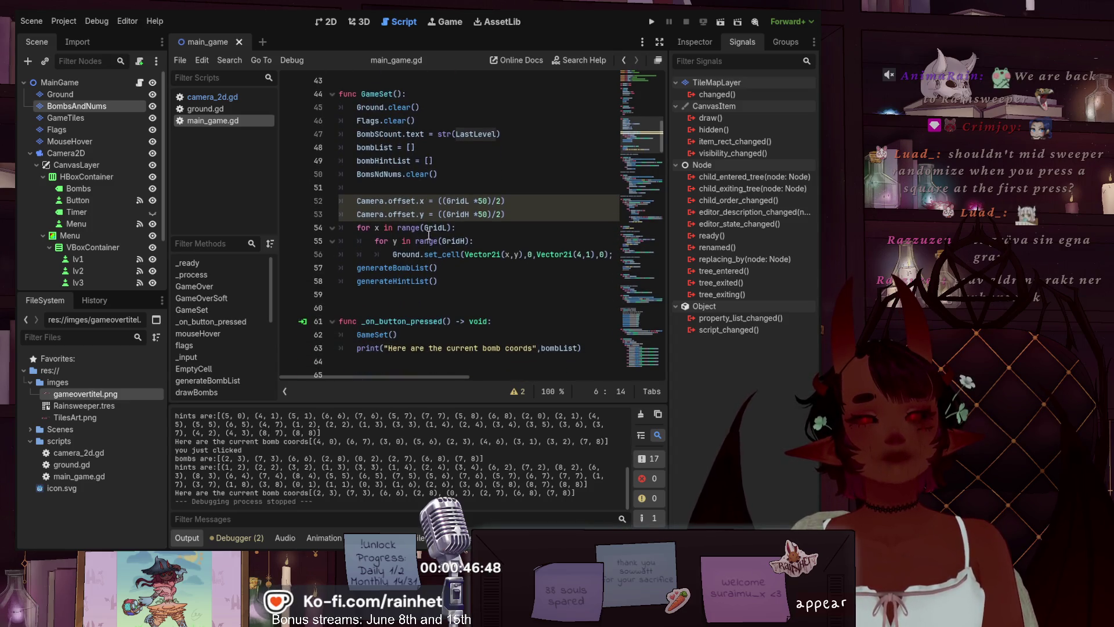
{"action": "scroll", "coordinate": [447, 260], "scroll_direction": "up", "scroll_amount": 13}
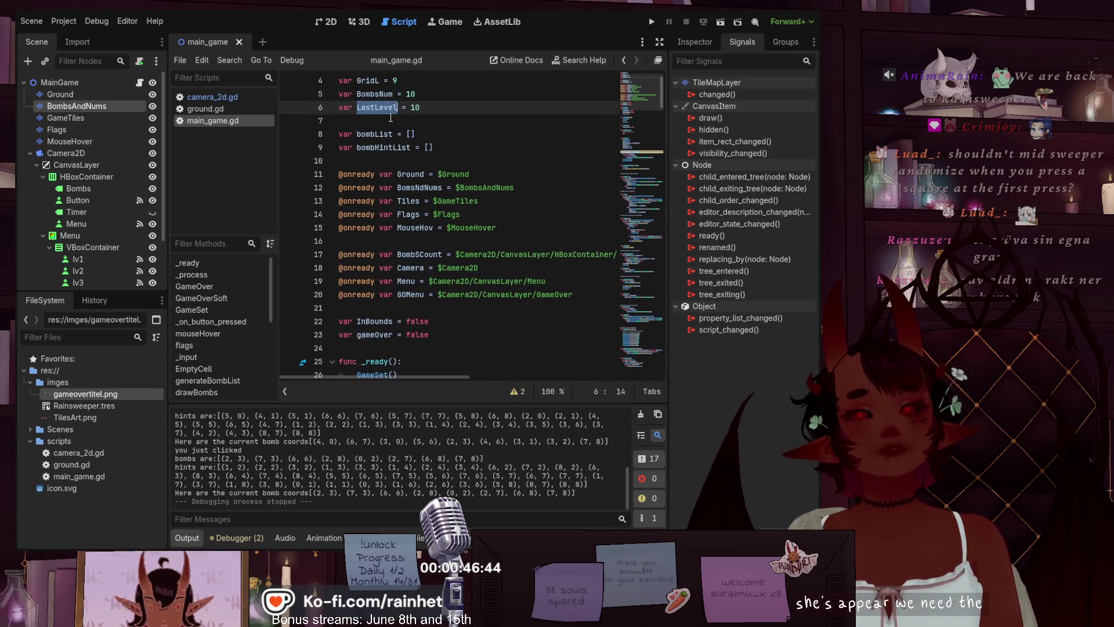
{"action": "scroll", "coordinate": [394, 119], "scroll_direction": "down", "scroll_amount": 11}
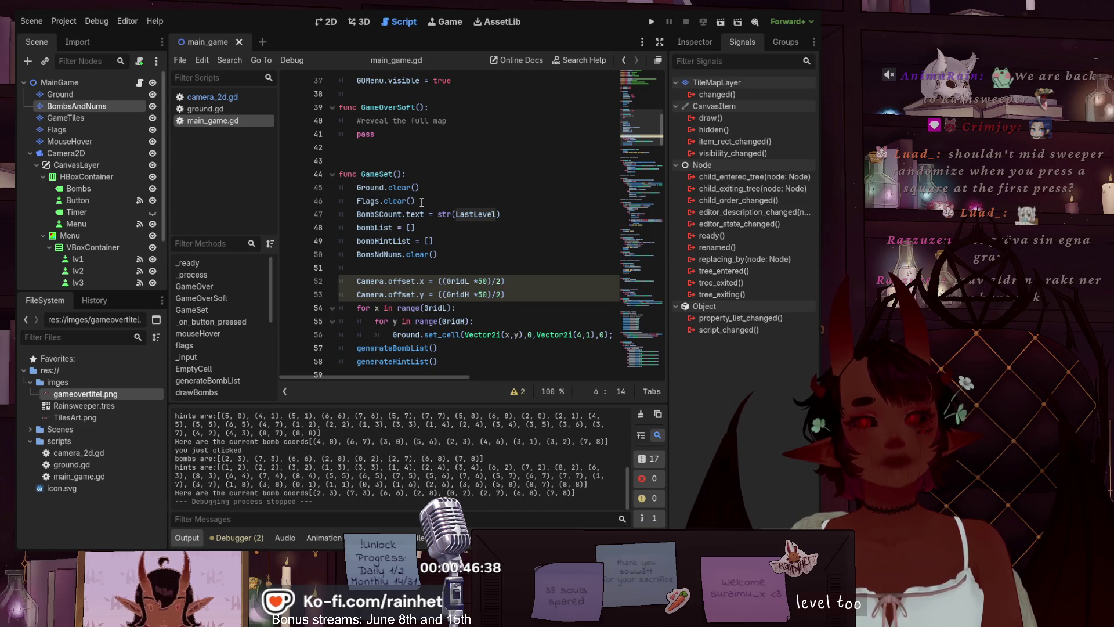
- Add a line after Flags.clear() that assigns LastLevel to the bombs count
{"action": "left_click", "coordinate": [429, 201]}
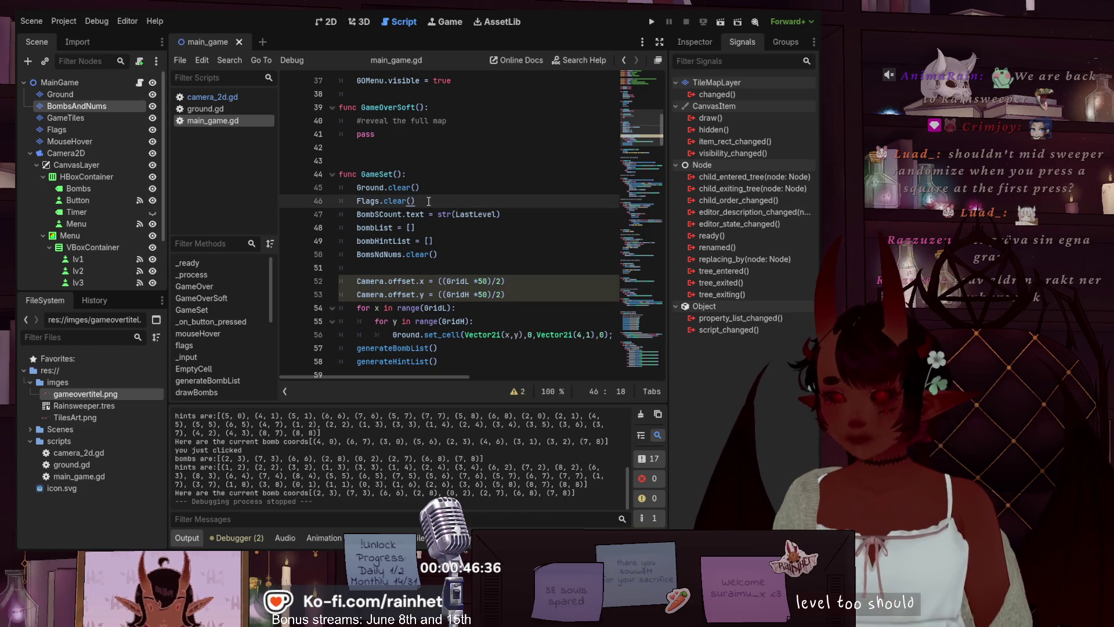
{"action": "key", "text": "Return"}
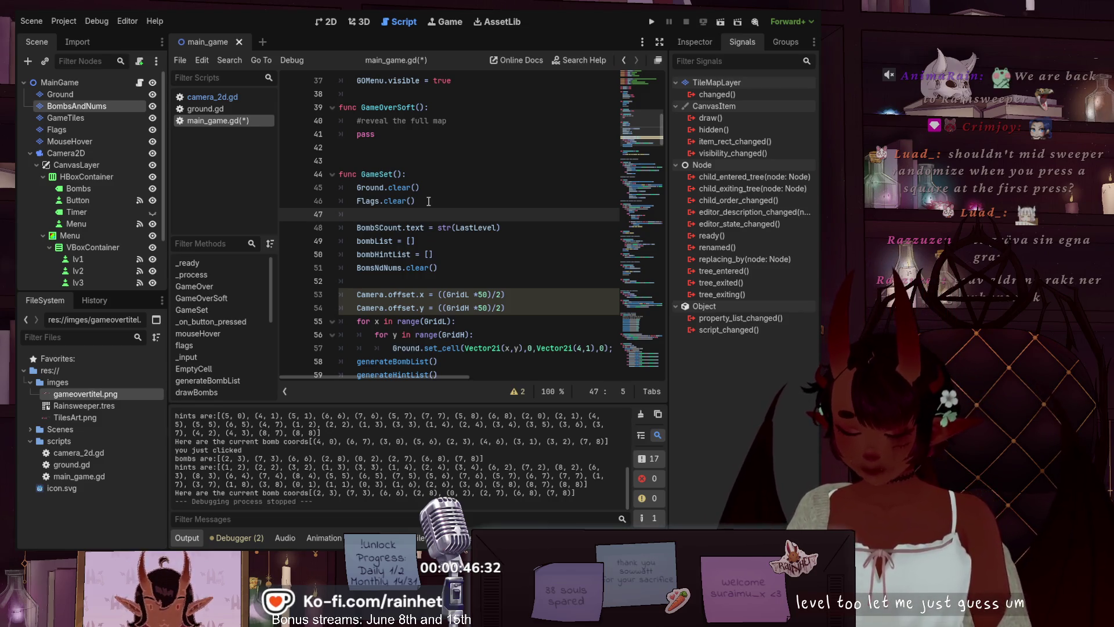
{"action": "type", "text": "bomns"}
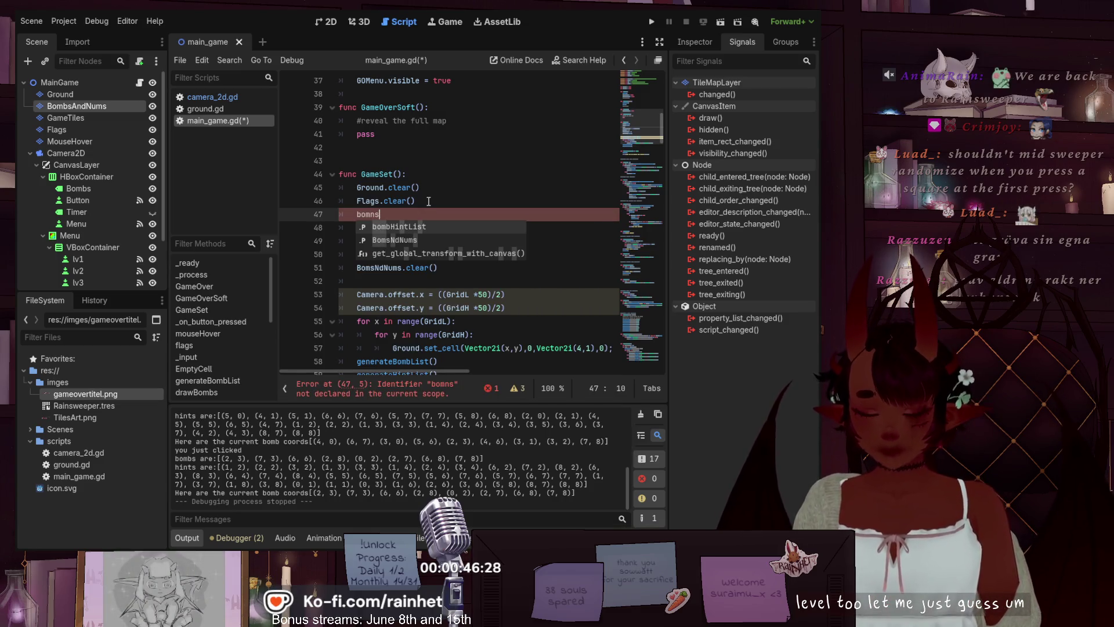
{"action": "type", "text": "Num"}
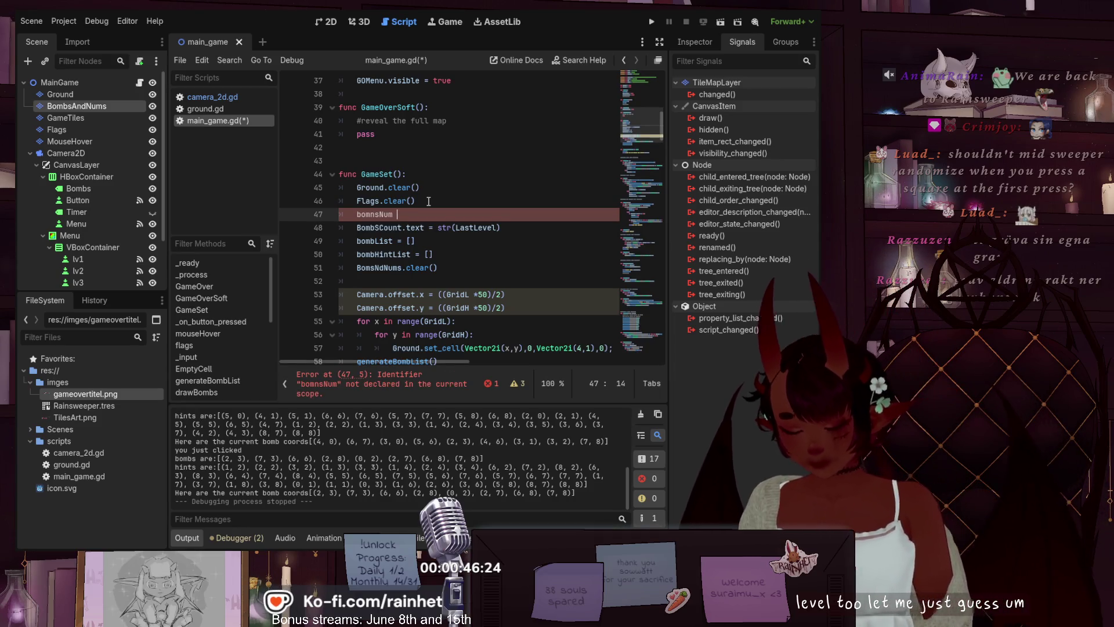
{"action": "type", "text": " ="}
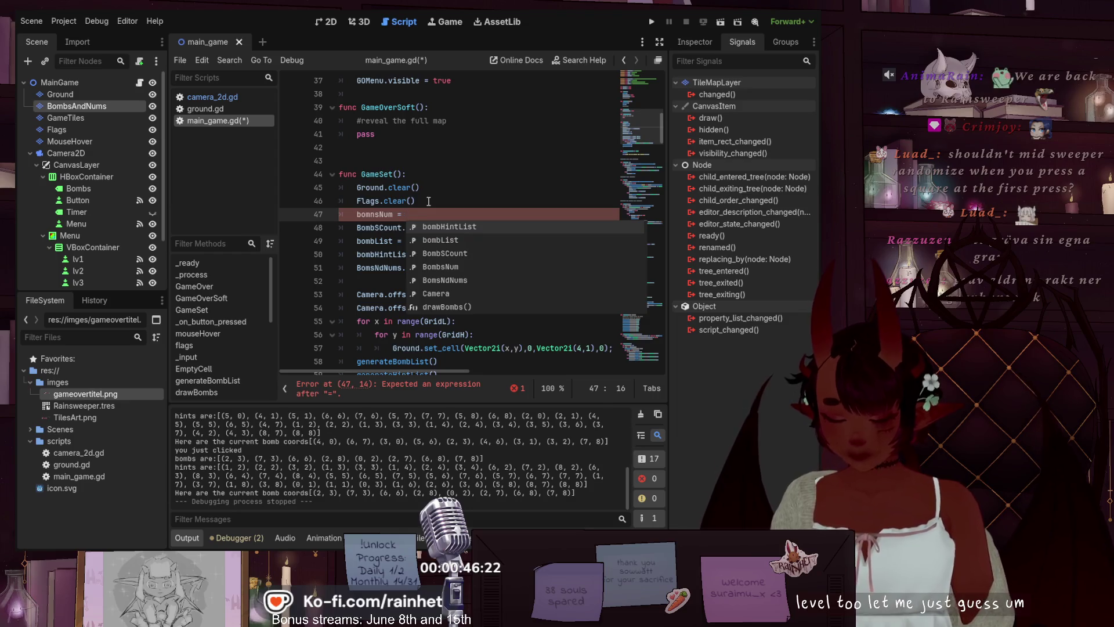
{"action": "type", "text": " L"}
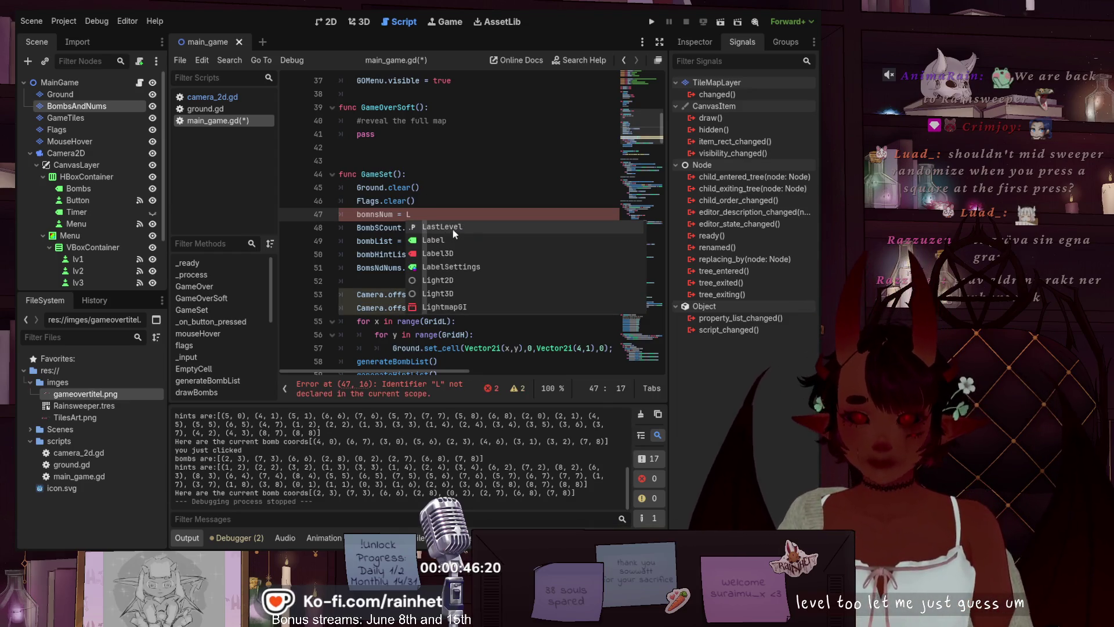
{"action": "key", "text": "Return"}
- Correct the misspelled variable on line 47 to BombsNum and save main_game.gd
{"action": "left_click", "coordinate": [537, 173]}
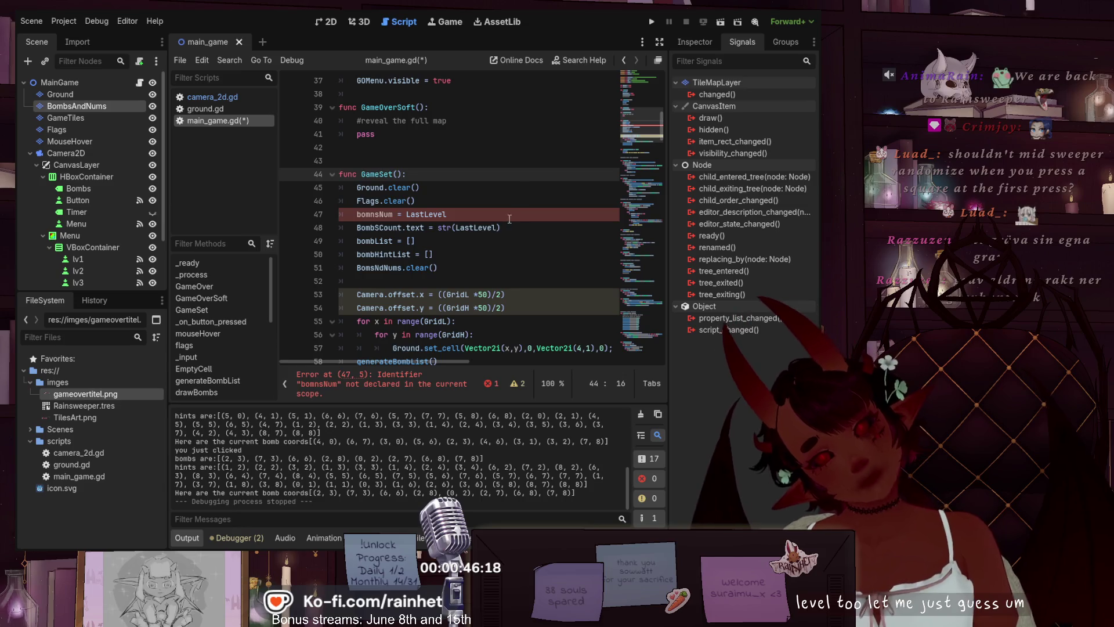
{"action": "left_click", "coordinate": [449, 214]}
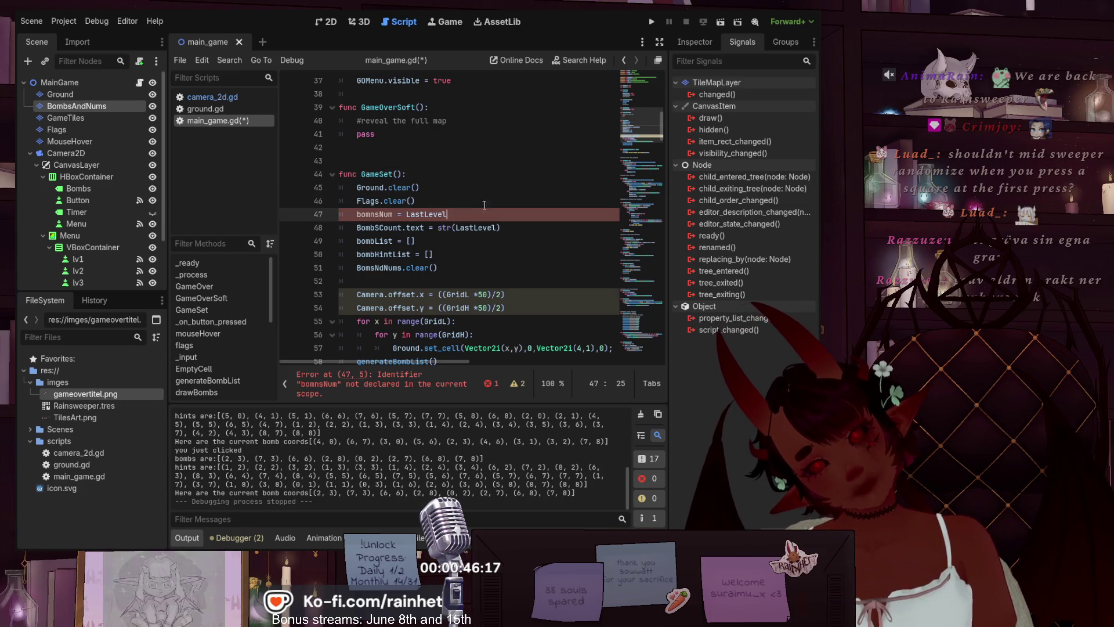
{"action": "left_click", "coordinate": [374, 214]}
{"action": "key", "text": "Delete"}
{"action": "type", "text": "b"}
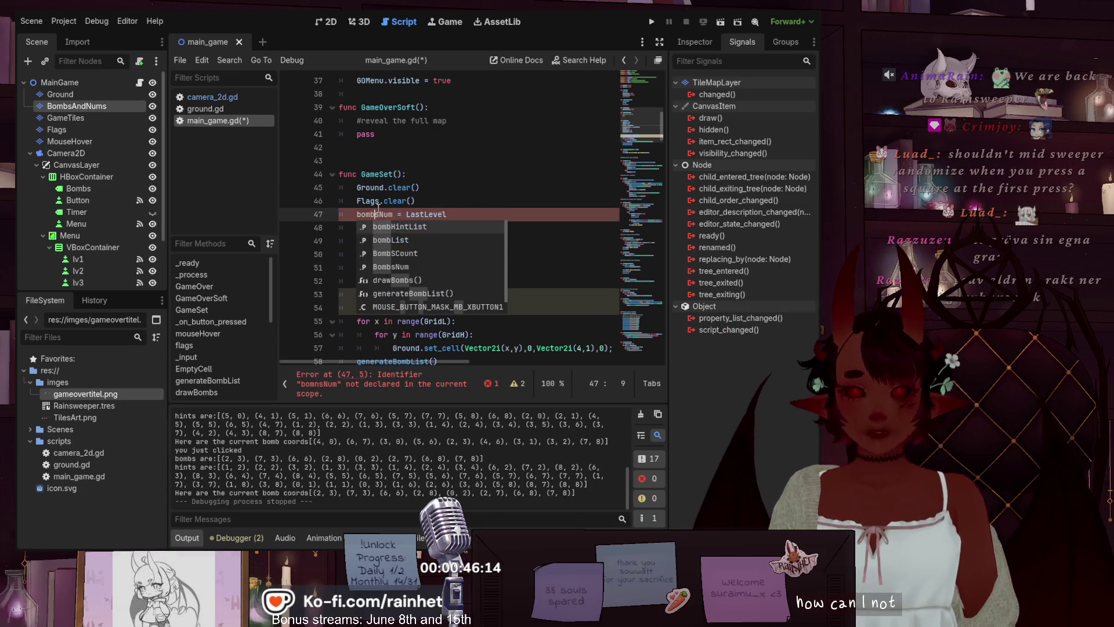
{"action": "left_click", "coordinate": [474, 183]}
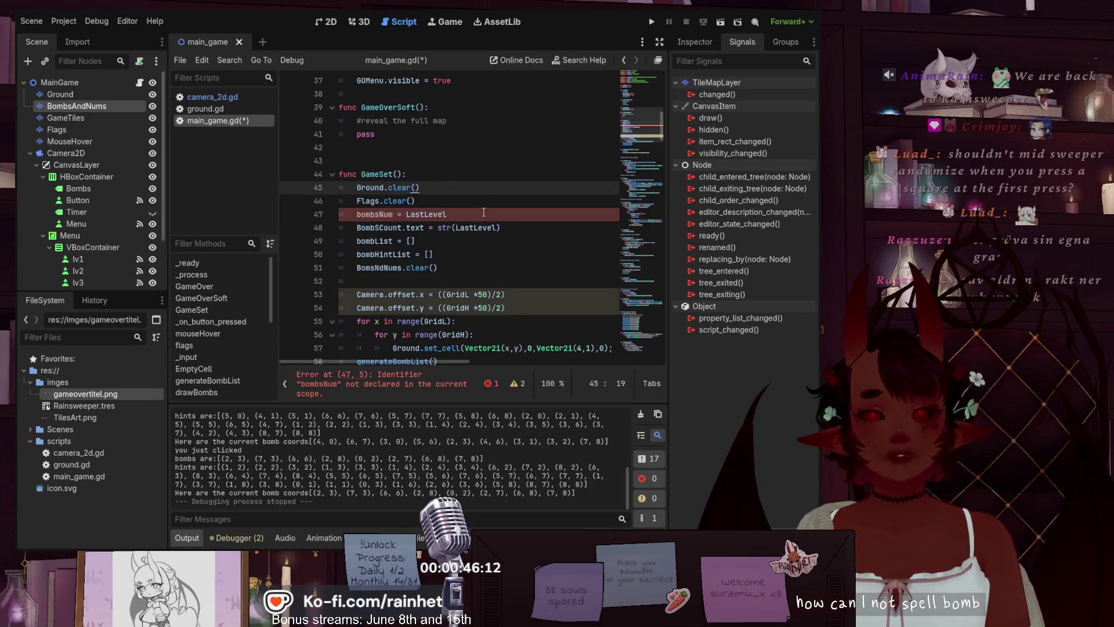
{"action": "scroll", "coordinate": [481, 211], "scroll_direction": "up", "scroll_amount": 10}
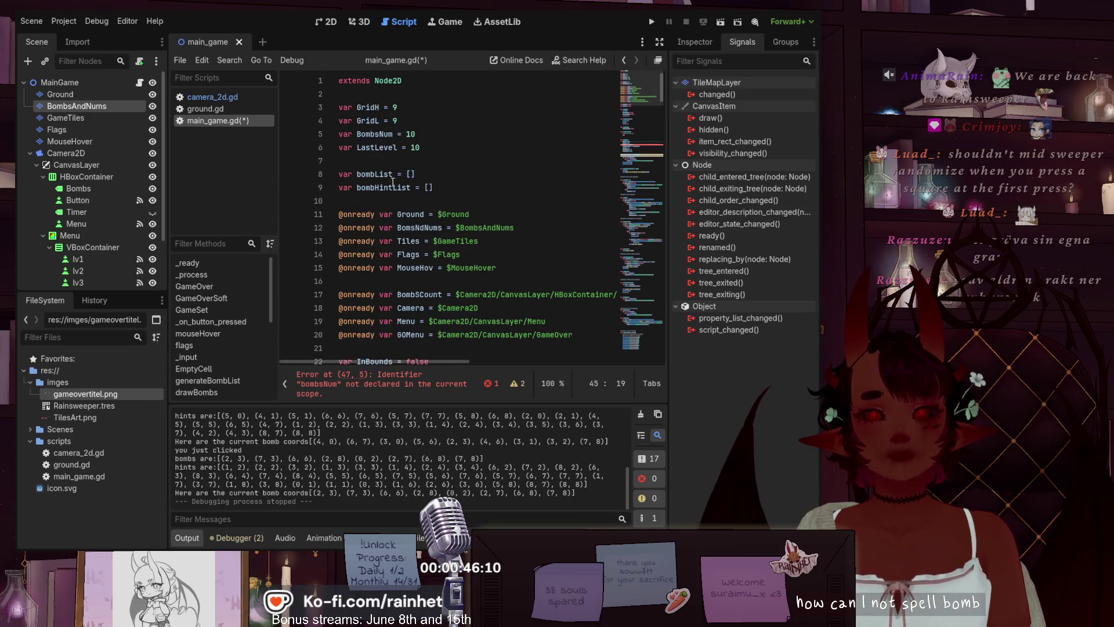
{"action": "scroll", "coordinate": [397, 228], "scroll_direction": "down", "scroll_amount": 10}
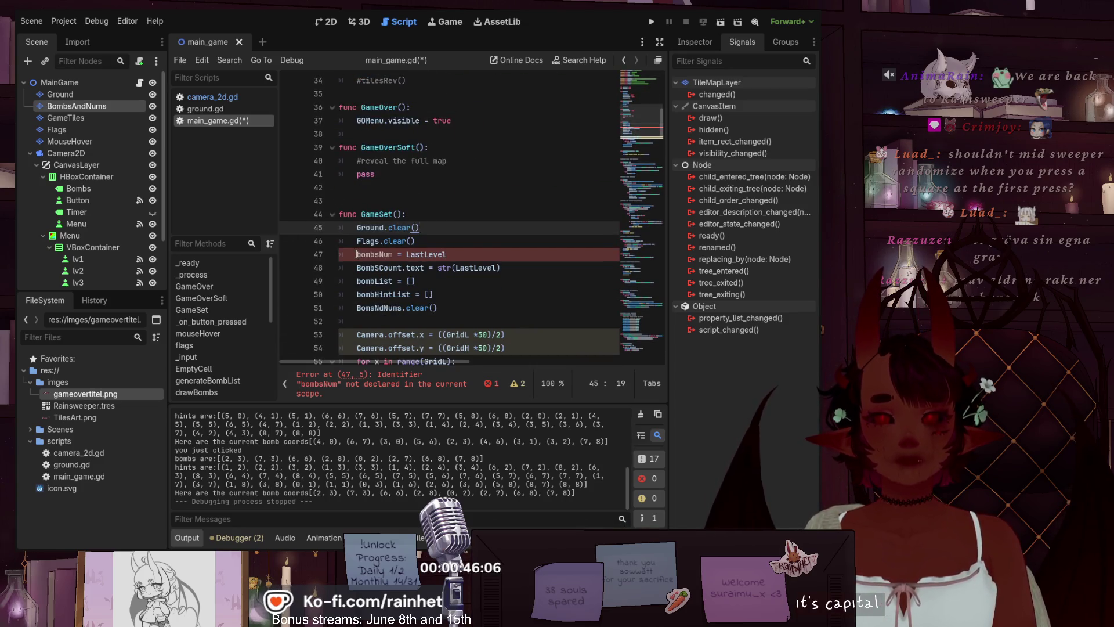
{"action": "left_click", "coordinate": [357, 254]}
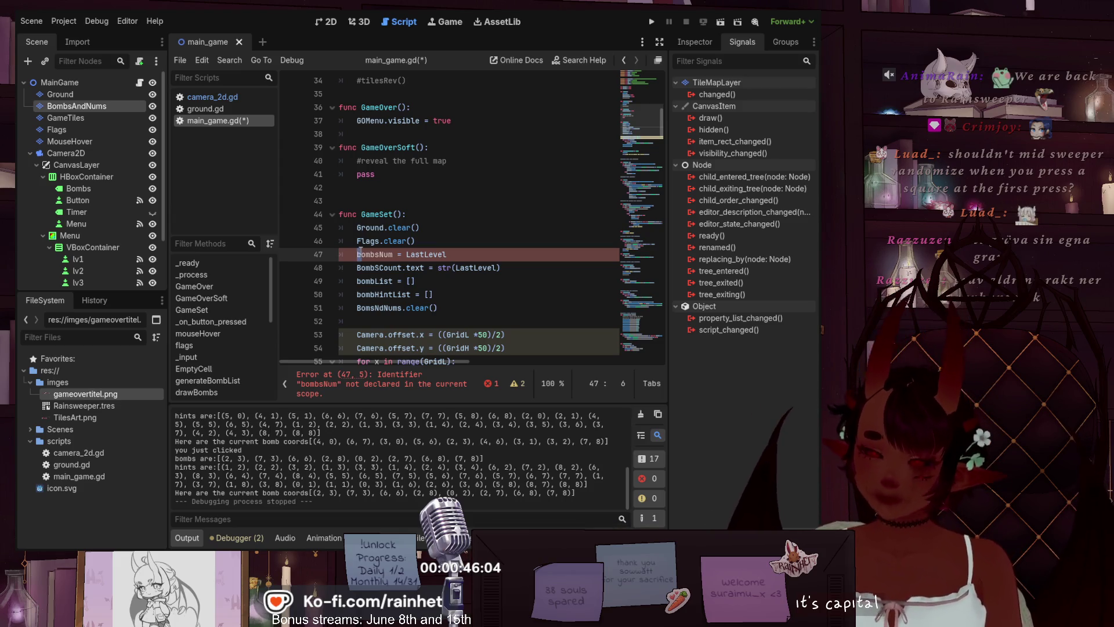
{"action": "left_click", "coordinate": [436, 246]}
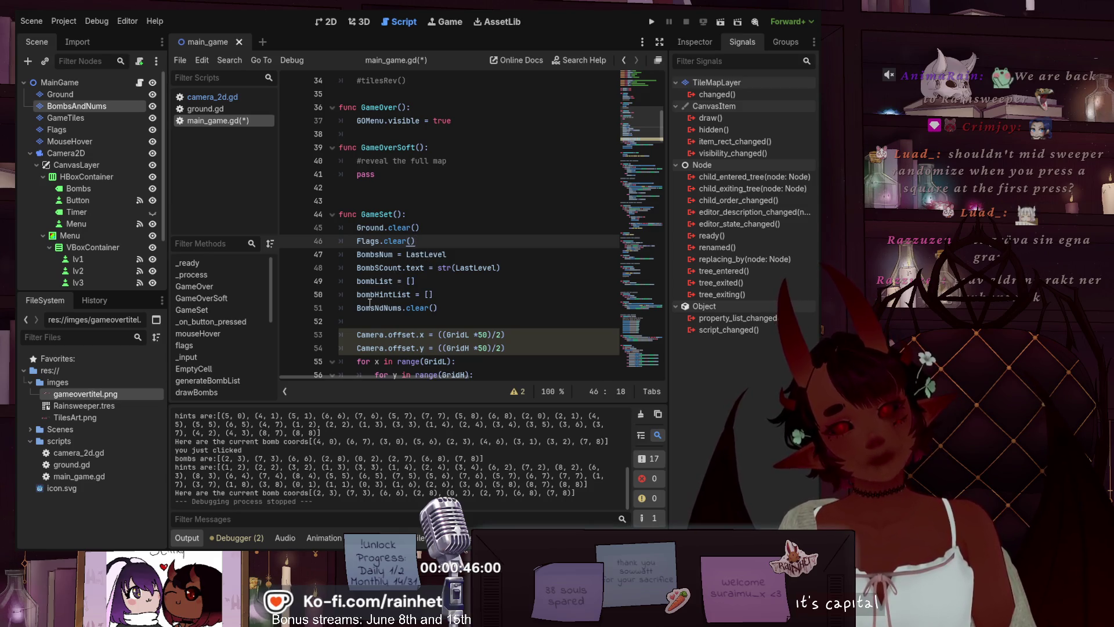
{"action": "scroll", "coordinate": [370, 303], "scroll_direction": "down", "scroll_amount": 1}
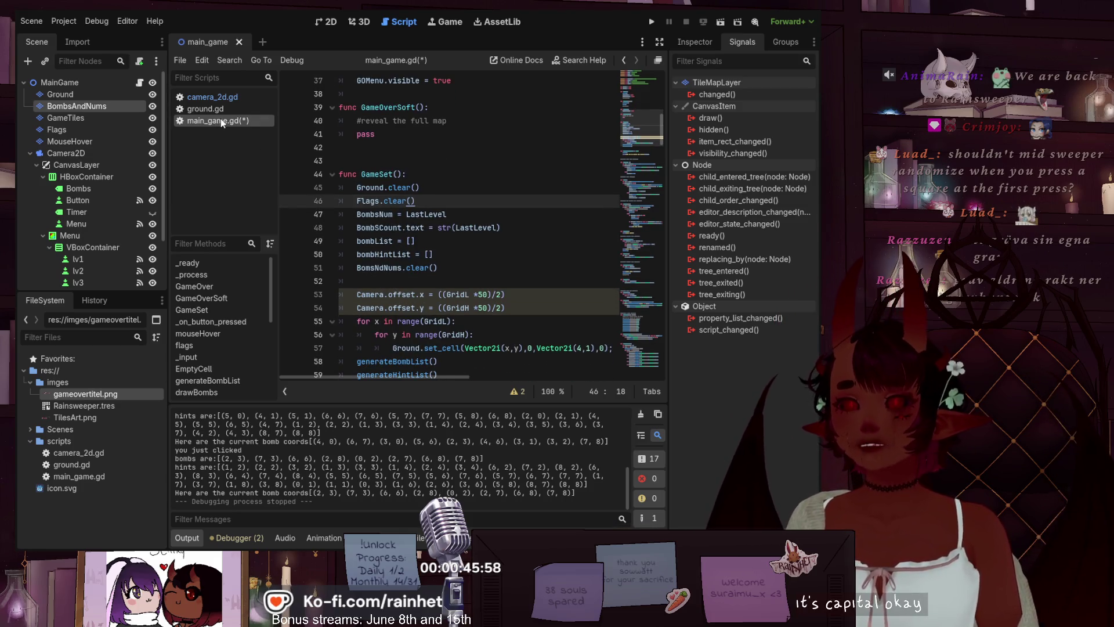
{"action": "key", "text": "ctrl+s"}
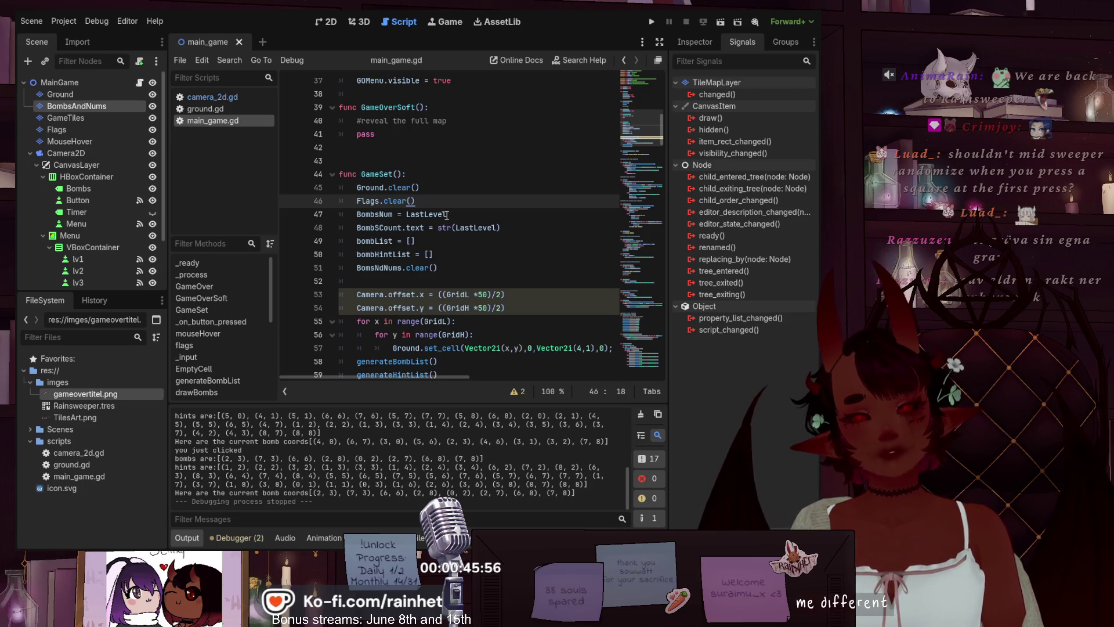
- Scroll to the level button handlers and run the project to test the fix
{"action": "scroll", "coordinate": [441, 232], "scroll_direction": "down", "scroll_amount": 3}
{"action": "scroll", "coordinate": [440, 234], "scroll_direction": "down", "scroll_amount": 20}
{"action": "scroll", "coordinate": [433, 232], "scroll_direction": "down", "scroll_amount": 20}
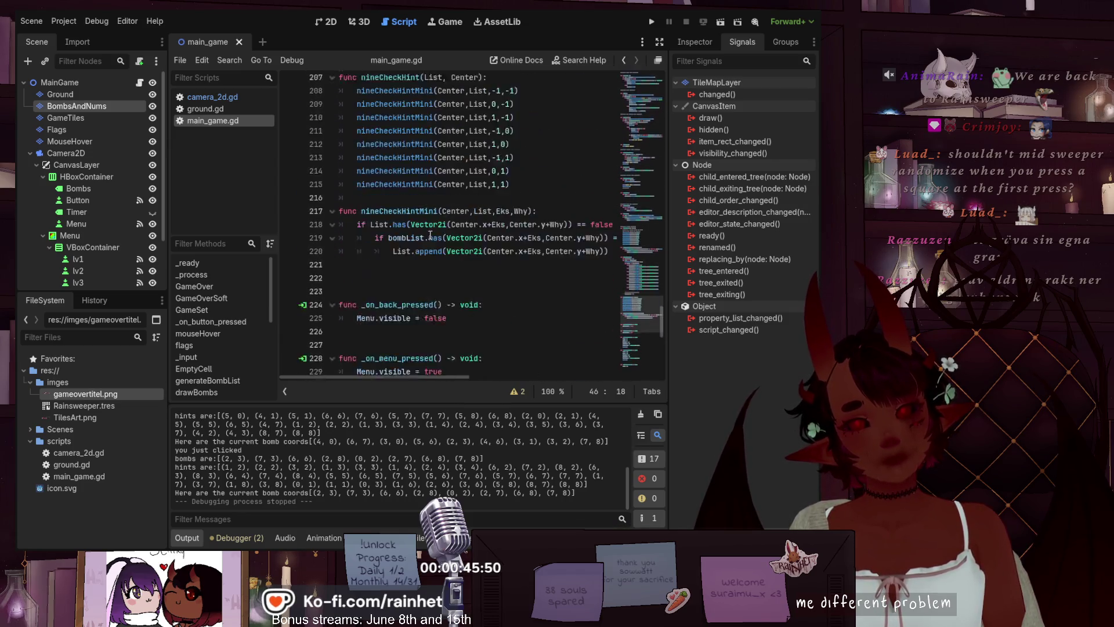
{"action": "scroll", "coordinate": [430, 236], "scroll_direction": "down", "scroll_amount": 11}
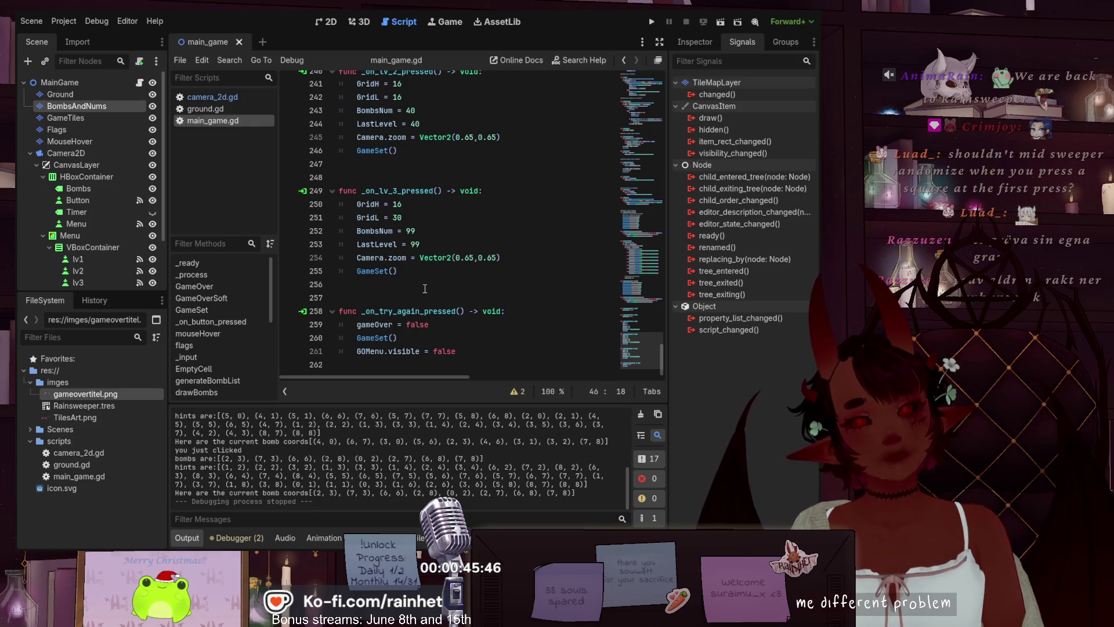
{"action": "scroll", "coordinate": [413, 130], "scroll_direction": "up", "scroll_amount": 3}
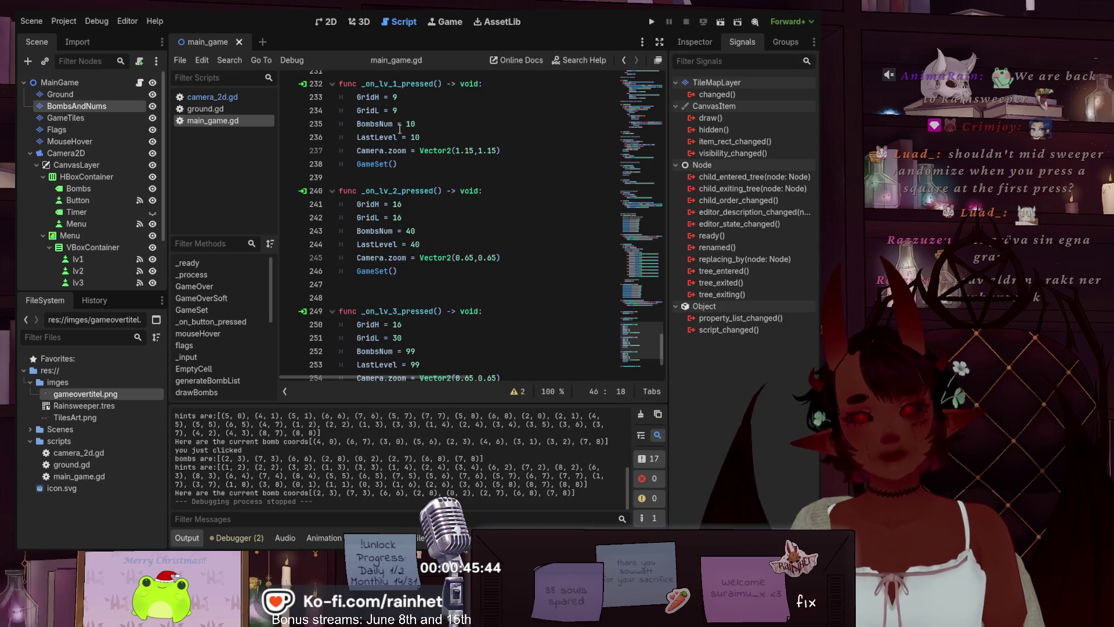
{"action": "scroll", "coordinate": [399, 128], "scroll_direction": "up", "scroll_amount": 6}
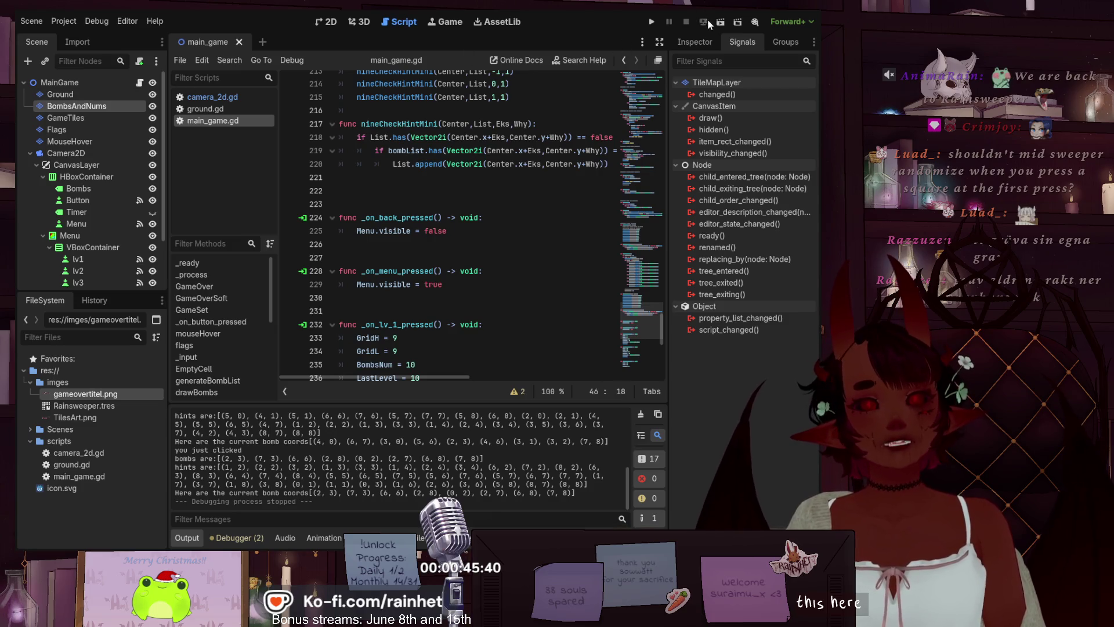
{"action": "left_click", "coordinate": [651, 21]}
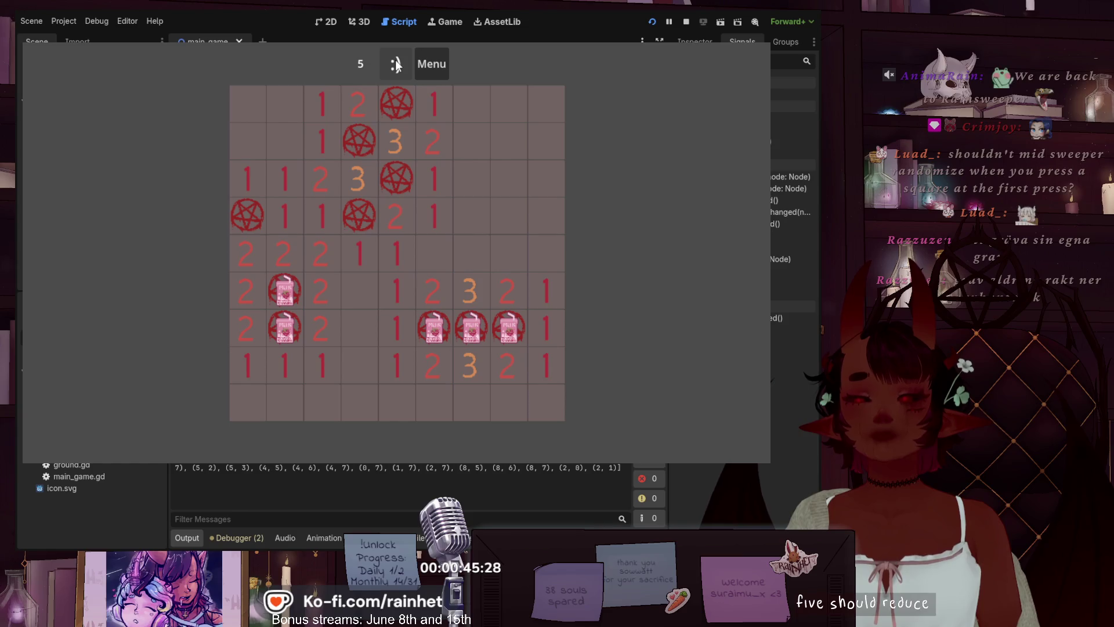
- Start a new board and flag five bomb cells to lower the mine counter
{"action": "left_click", "coordinate": [396, 65]}
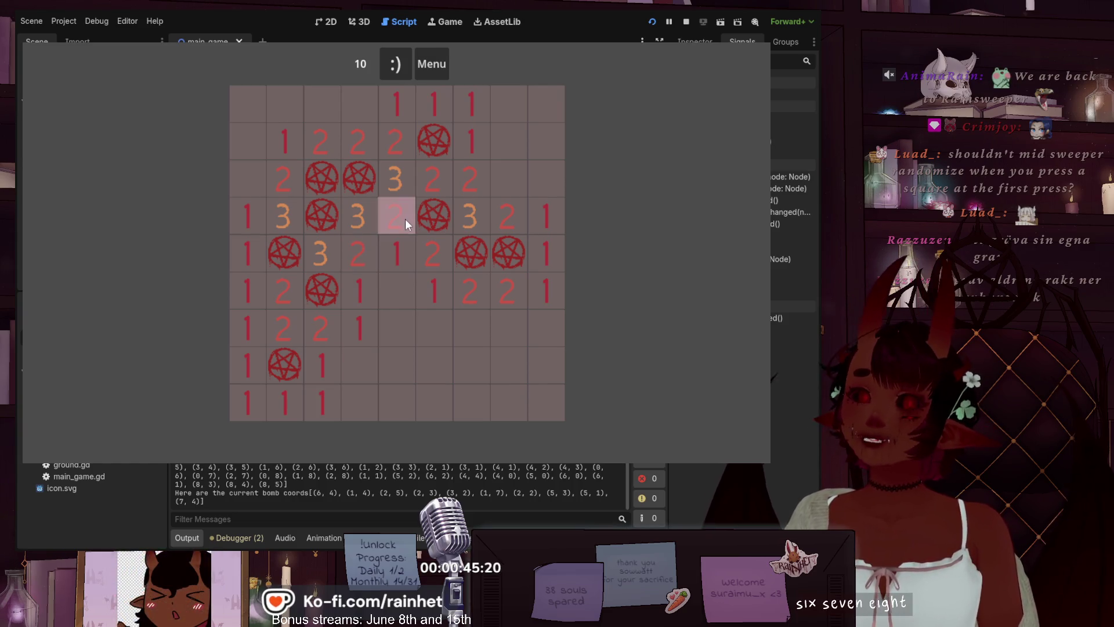
{"action": "right_click", "coordinate": [359, 177]}
{"action": "right_click", "coordinate": [323, 177]}
{"action": "right_click", "coordinate": [322, 216]}
{"action": "right_click", "coordinate": [322, 290]}
{"action": "right_click", "coordinate": [284, 253]}
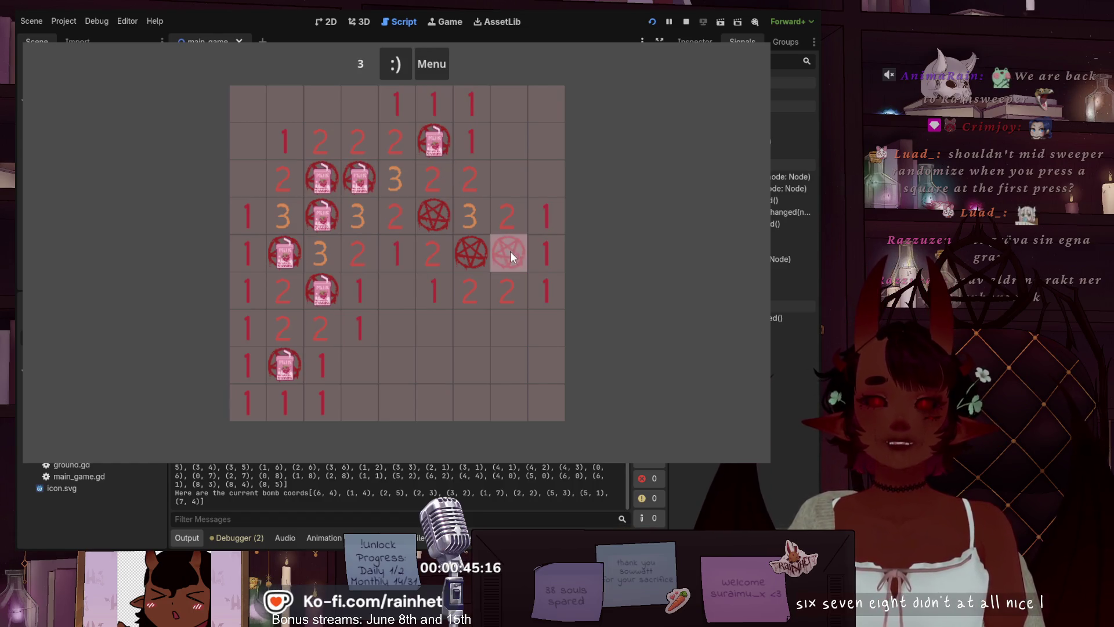
- On a fresh board, flag ten bomb cells, including several in the bottom rows
{"action": "left_click", "coordinate": [395, 64]}
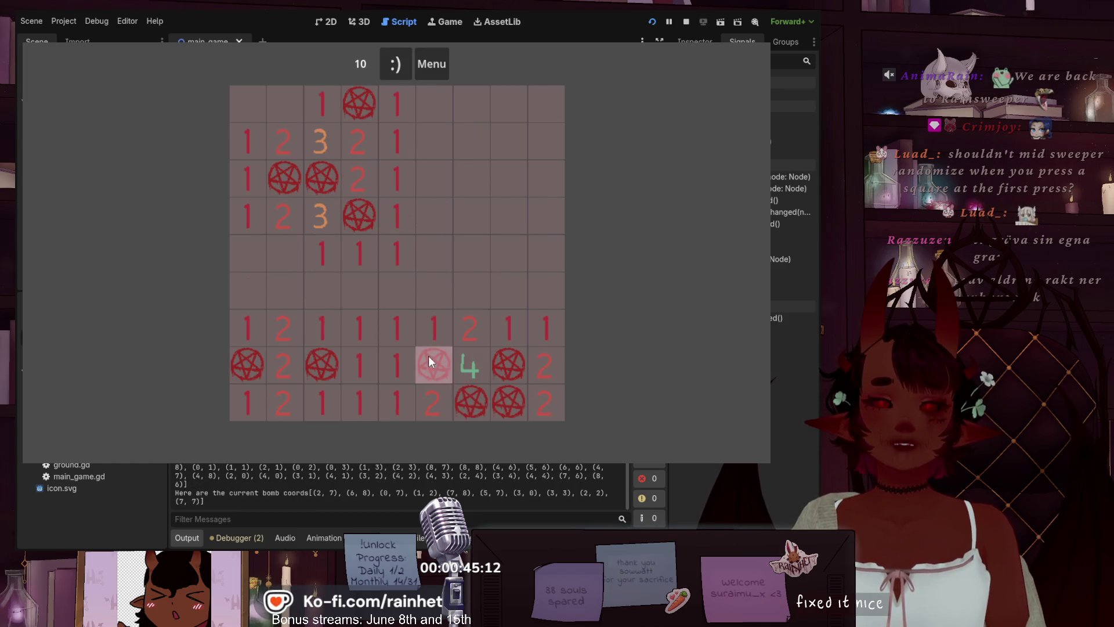
{"action": "right_click", "coordinate": [345, 100]}
{"action": "right_click", "coordinate": [308, 178]}
{"action": "right_click", "coordinate": [288, 178]}
{"action": "right_click", "coordinate": [349, 214]}
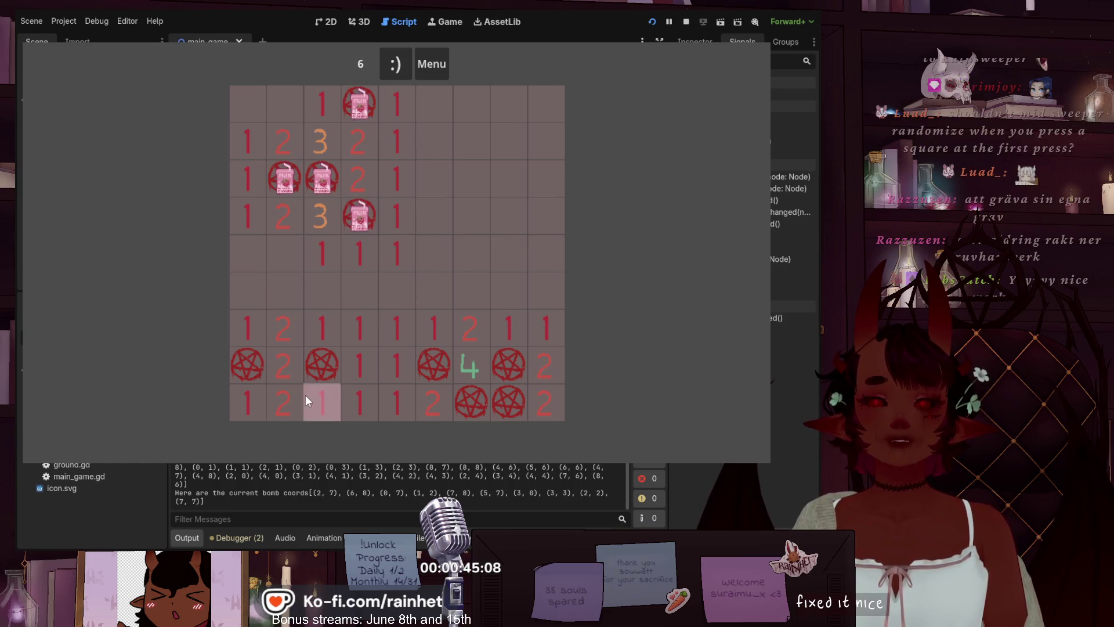
{"action": "right_click", "coordinate": [248, 364]}
{"action": "right_click", "coordinate": [322, 364]}
{"action": "right_click", "coordinate": [434, 365]}
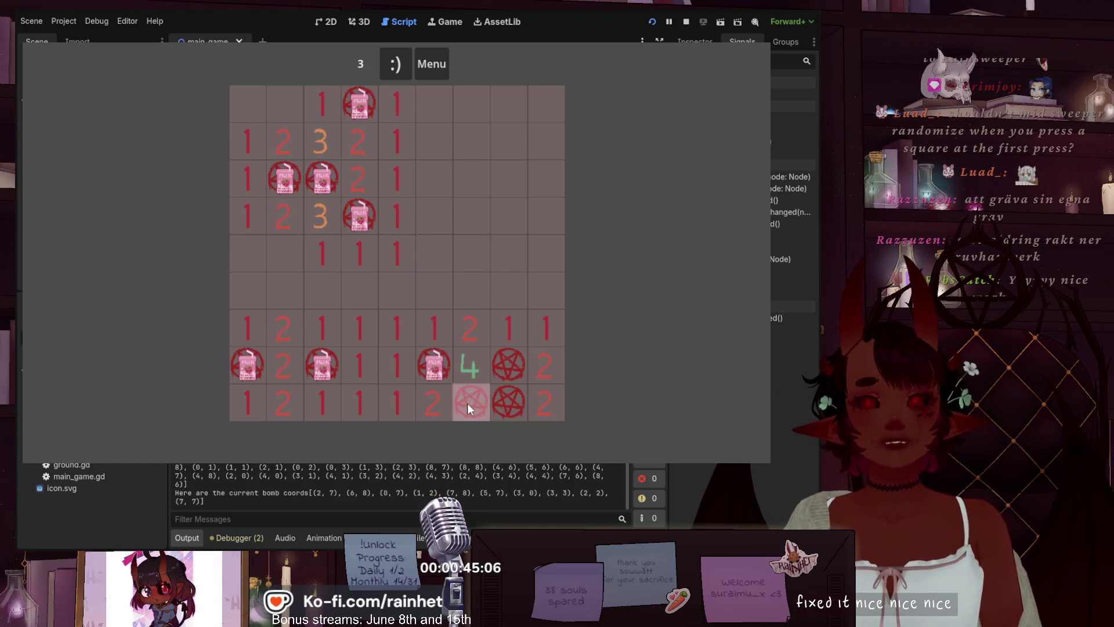
{"action": "right_click", "coordinate": [470, 401]}
{"action": "right_click", "coordinate": [508, 401]}
{"action": "right_click", "coordinate": [508, 364]}
- Reset the board and flag all ten bombs so the counter reaches 0
{"action": "left_click", "coordinate": [396, 64]}
{"action": "right_click", "coordinate": [389, 294]}
{"action": "right_click", "coordinate": [360, 252]}
{"action": "right_click", "coordinate": [351, 322]}
{"action": "right_click", "coordinate": [322, 361]}
{"action": "right_click", "coordinate": [284, 326]}
{"action": "right_click", "coordinate": [244, 287]}
{"action": "right_click", "coordinate": [284, 401]}
{"action": "right_click", "coordinate": [509, 290]}
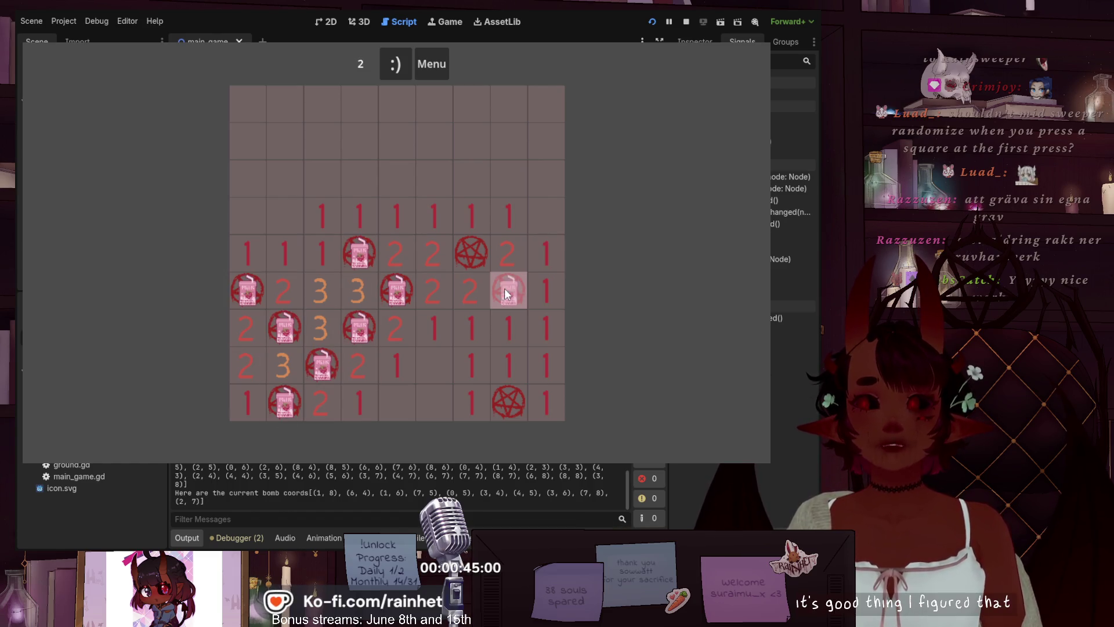
{"action": "right_click", "coordinate": [471, 252]}
{"action": "right_click", "coordinate": [513, 391]}
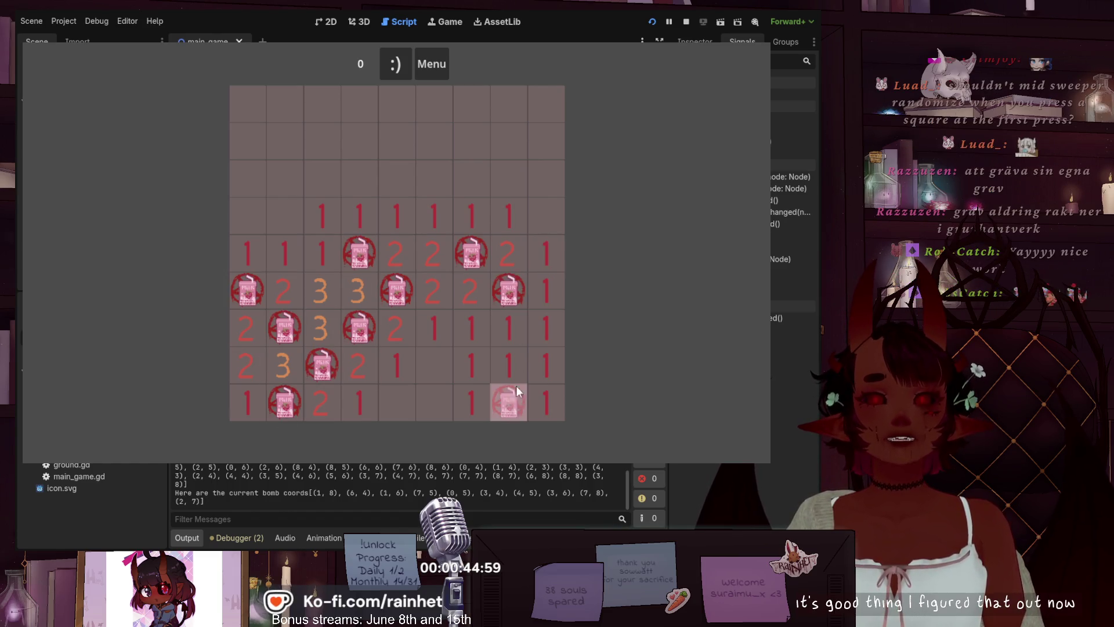
- On another new board, place and toggle flags on a dozen covered cells
{"action": "left_click", "coordinate": [394, 68]}
{"action": "right_click", "coordinate": [359, 178]}
{"action": "right_click", "coordinate": [429, 212]}
{"action": "right_click", "coordinate": [322, 253]}
{"action": "right_click", "coordinate": [436, 174]}
{"action": "right_click", "coordinate": [472, 253]}
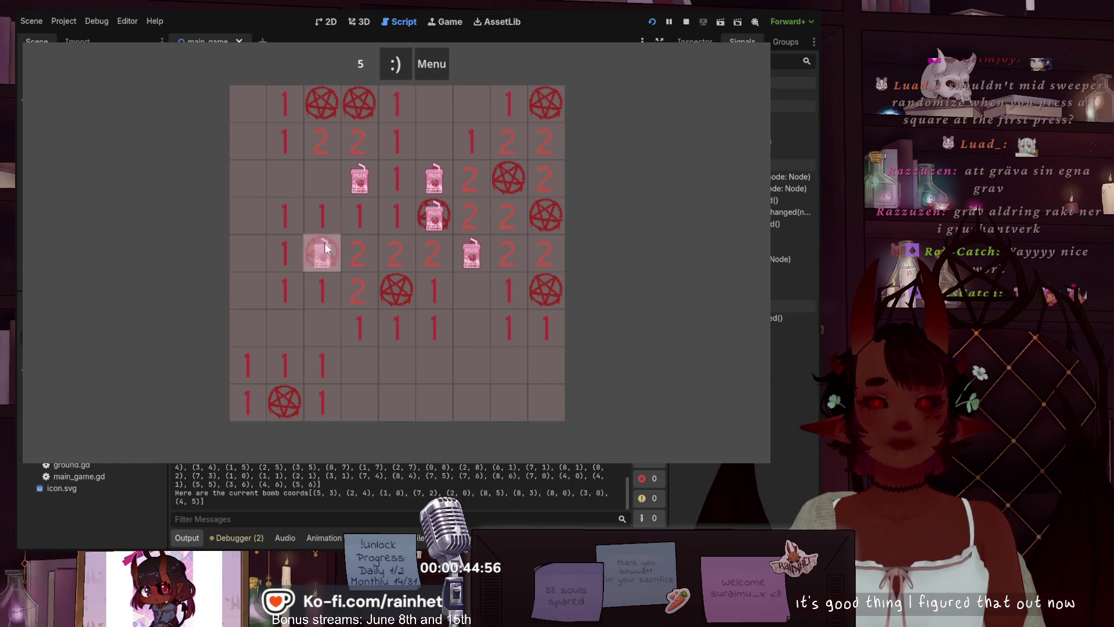
{"action": "right_click", "coordinate": [322, 253]}
{"action": "right_click", "coordinate": [359, 178]}
{"action": "right_click", "coordinate": [434, 141]}
{"action": "right_click", "coordinate": [471, 141]}
{"action": "right_click", "coordinate": [359, 141]}
{"action": "right_click", "coordinate": [359, 252]}
{"action": "right_click", "coordinate": [284, 215]}
{"action": "right_click", "coordinate": [284, 290]}
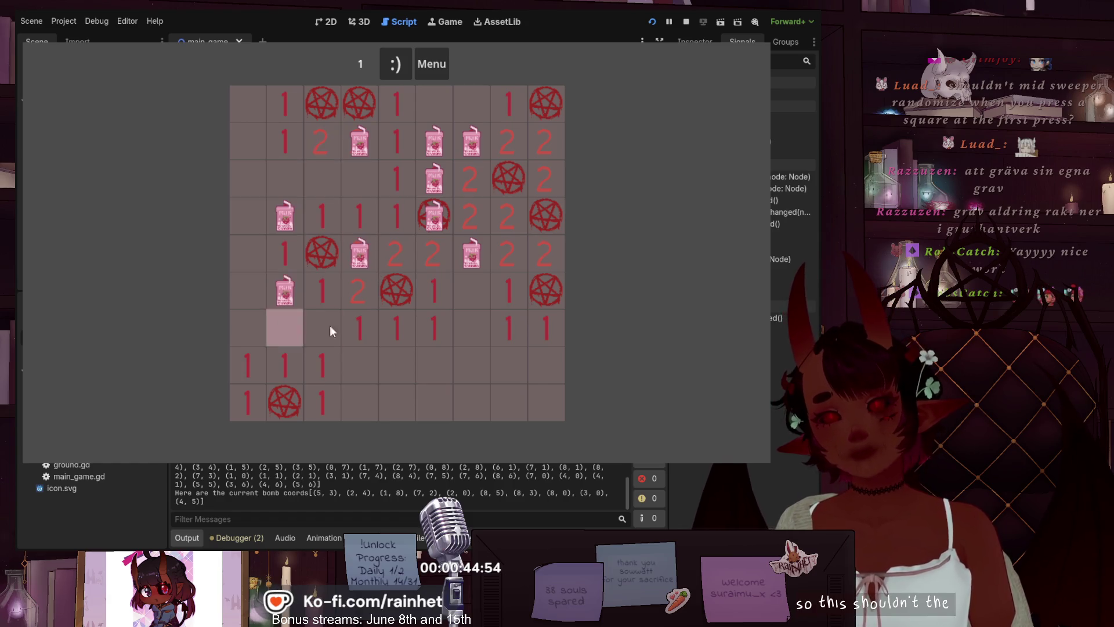
- Flag six extra cells to push the counter to -5, then reset the board
{"action": "right_click", "coordinate": [434, 364]}
{"action": "right_click", "coordinate": [322, 402]}
{"action": "right_click", "coordinate": [397, 327]}
{"action": "right_click", "coordinate": [472, 289]}
{"action": "right_click", "coordinate": [435, 290]}
{"action": "right_click", "coordinate": [547, 402]}
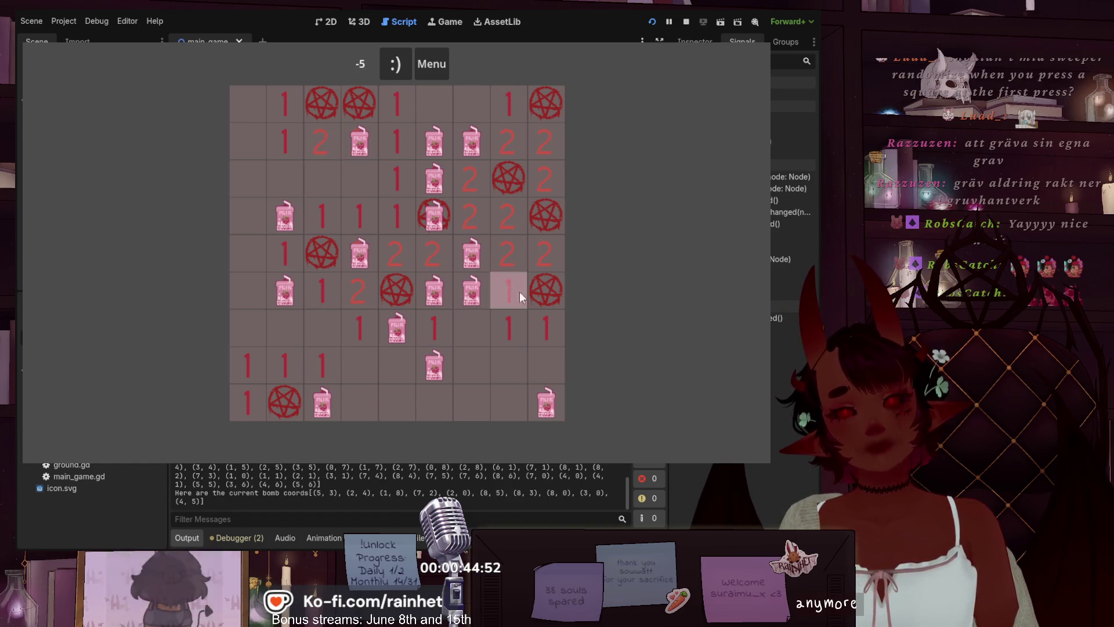
{"action": "left_click", "coordinate": [395, 64]}
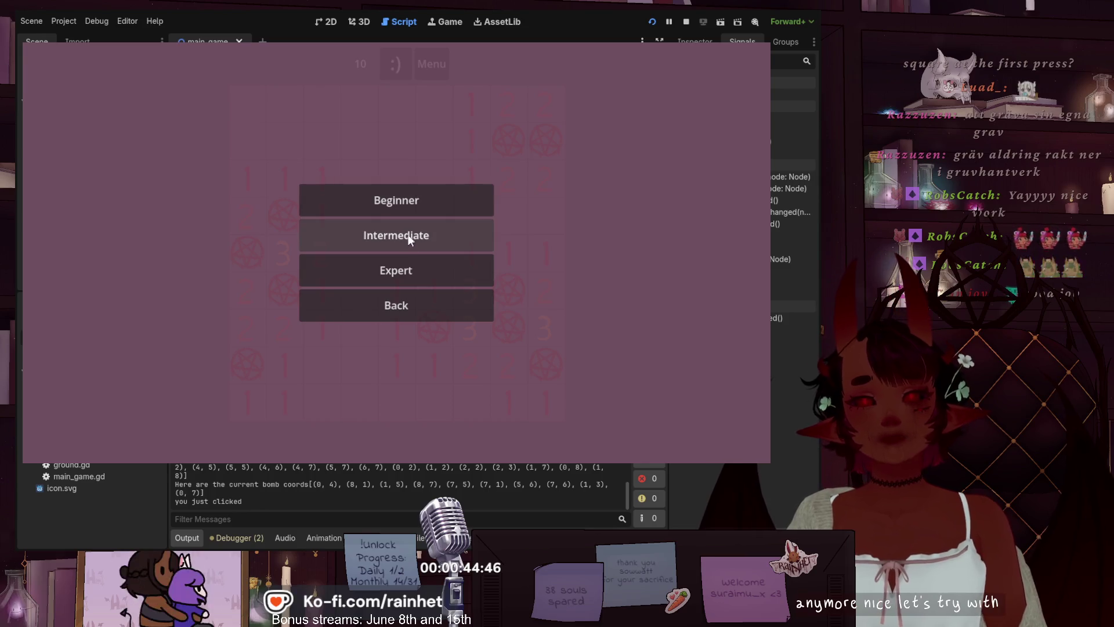
- Start an Intermediate level game and flag fourteen bomb cells on the bigger board
{"action": "left_click", "coordinate": [430, 238]}
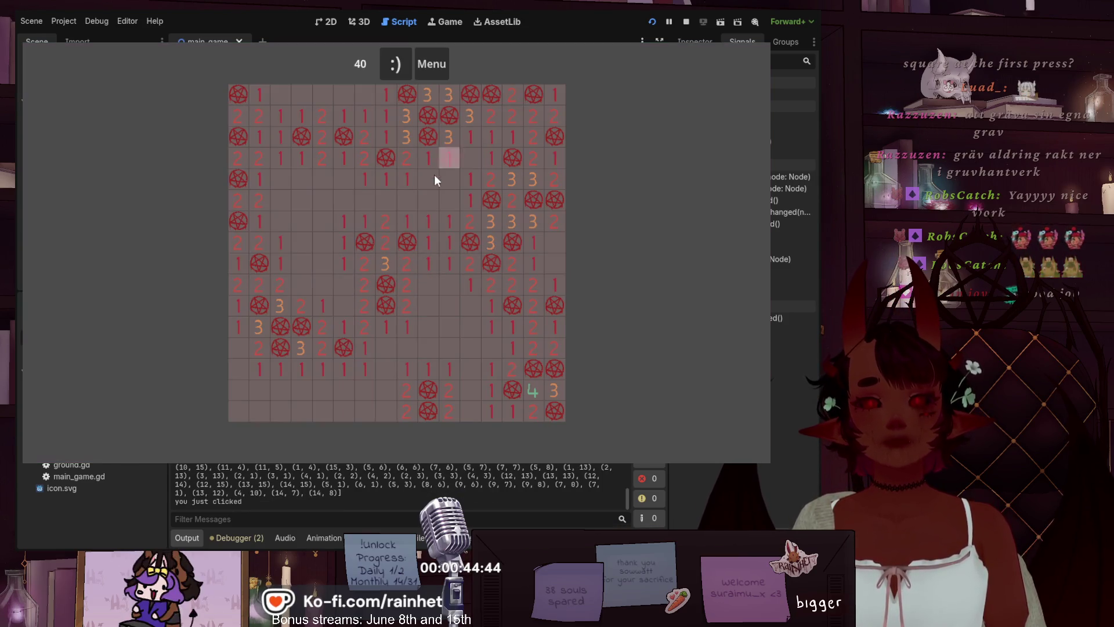
{"action": "right_click", "coordinate": [238, 94]}
{"action": "right_click", "coordinate": [280, 179]}
{"action": "right_click", "coordinate": [365, 158]}
{"action": "right_click", "coordinate": [533, 179]}
{"action": "right_click", "coordinate": [428, 220]}
{"action": "right_click", "coordinate": [323, 242]}
{"action": "right_click", "coordinate": [343, 305]}
{"action": "right_click", "coordinate": [533, 284]}
{"action": "right_click", "coordinate": [470, 178]}
{"action": "right_click", "coordinate": [407, 178]}
{"action": "right_click", "coordinate": [386, 242]}
{"action": "right_click", "coordinate": [407, 284]}
{"action": "right_click", "coordinate": [428, 327]}
{"action": "right_click", "coordinate": [470, 305]}
- Flag fifteen more cells, then restart with the mine counter back at 40
{"action": "right_click", "coordinate": [470, 285]}
{"action": "right_click", "coordinate": [470, 390]}
{"action": "right_click", "coordinate": [280, 284]}
{"action": "right_click", "coordinate": [260, 369]}
{"action": "right_click", "coordinate": [301, 390]}
{"action": "right_click", "coordinate": [281, 264]}
{"action": "right_click", "coordinate": [280, 221]}
{"action": "right_click", "coordinate": [322, 179]}
{"action": "right_click", "coordinate": [322, 157]}
{"action": "right_click", "coordinate": [406, 137]}
{"action": "right_click", "coordinate": [470, 115]}
{"action": "right_click", "coordinate": [512, 136]}
{"action": "right_click", "coordinate": [492, 305]}
{"action": "right_click", "coordinate": [344, 347]}
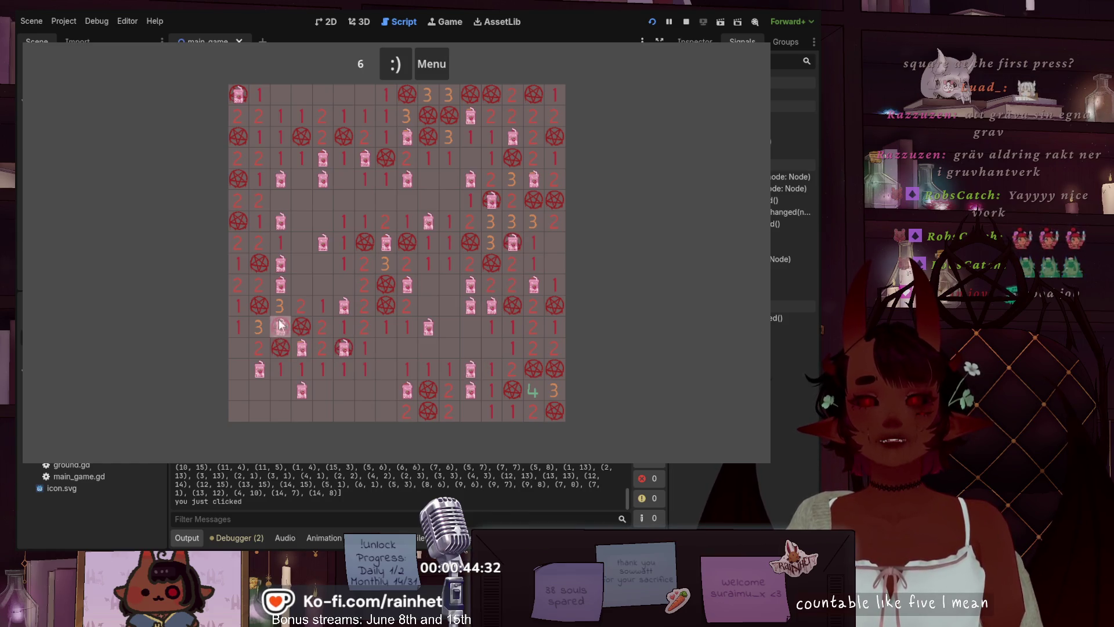
{"action": "right_click", "coordinate": [323, 282]}
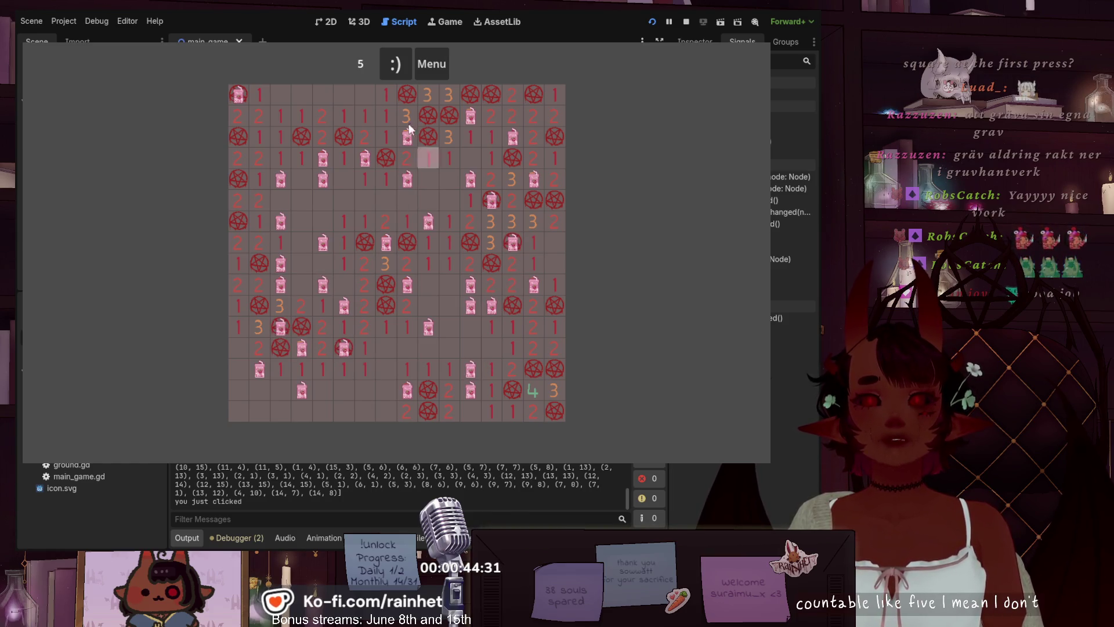
{"action": "left_click", "coordinate": [391, 65]}
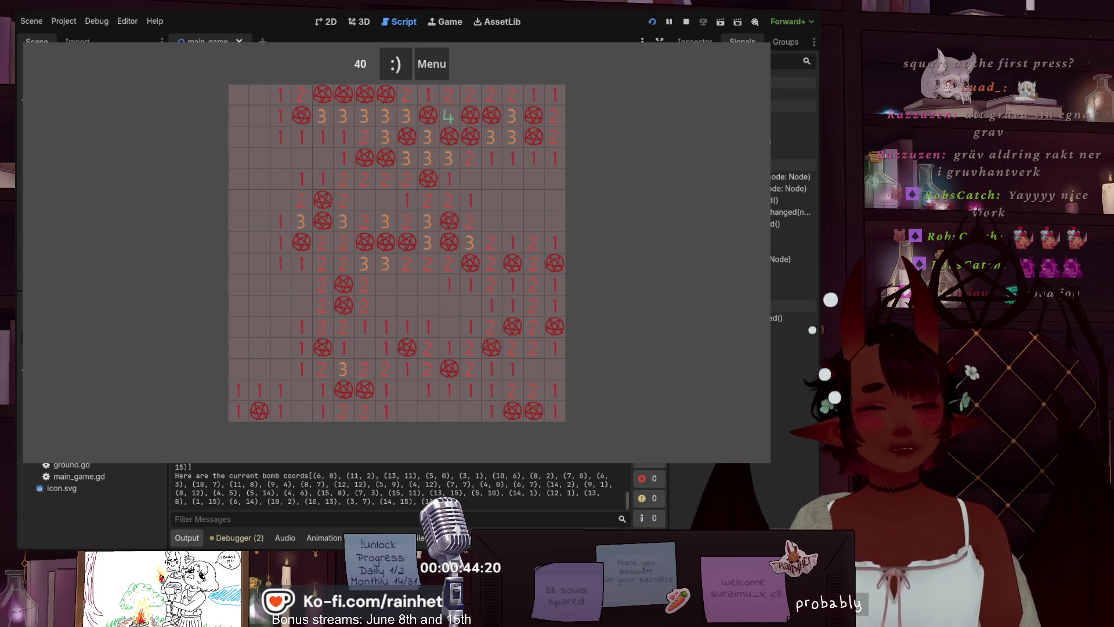
- Flag nine covered cells, then click a bomb tile to trigger the GAME OVER screen
{"action": "right_click", "coordinate": [364, 221]}
{"action": "right_click", "coordinate": [428, 158]}
{"action": "right_click", "coordinate": [365, 137]}
{"action": "right_click", "coordinate": [301, 306]}
{"action": "right_click", "coordinate": [365, 305]}
{"action": "right_click", "coordinate": [408, 221]}
{"action": "right_click", "coordinate": [492, 263]}
{"action": "right_click", "coordinate": [466, 341]}
{"action": "right_click", "coordinate": [512, 243]}
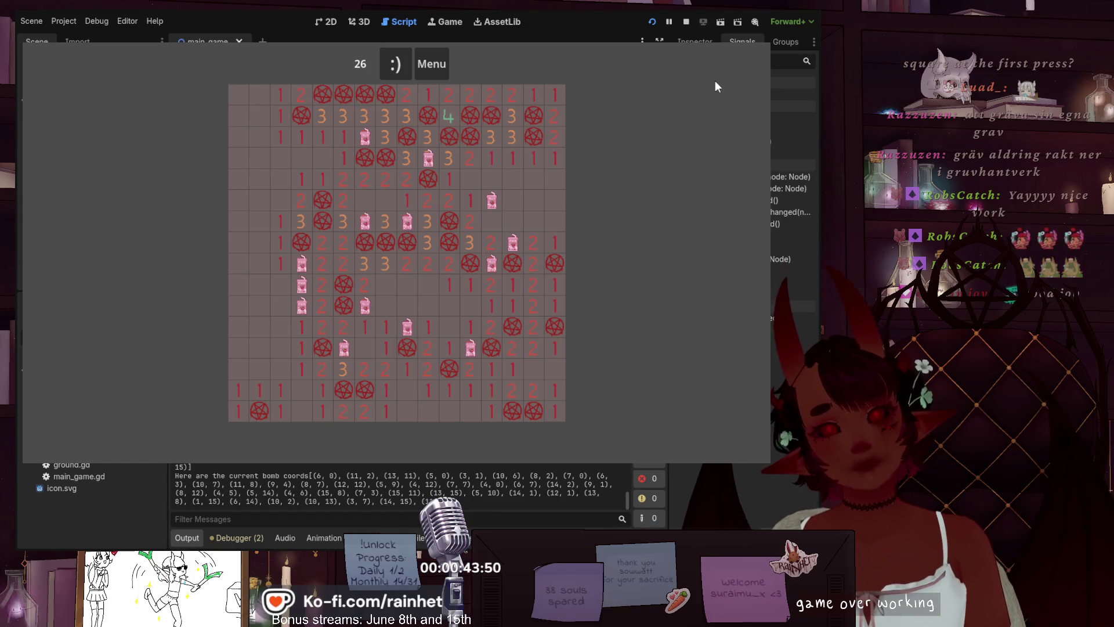
{"action": "left_click", "coordinate": [477, 114]}
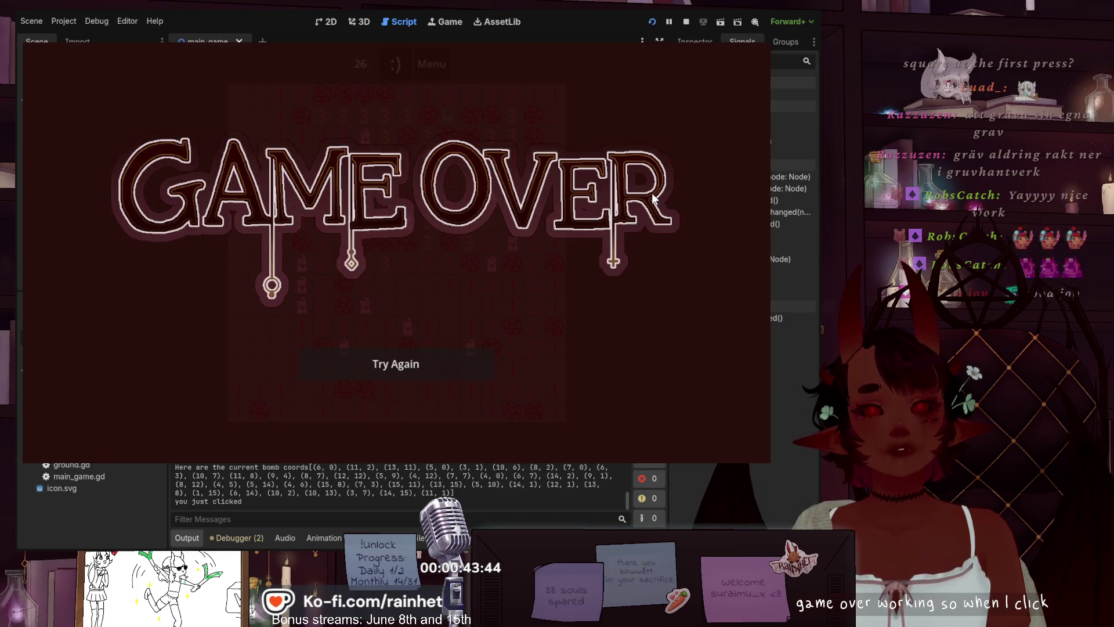
- Start a new game, click three empty tiles to check the Empty Spot!! log, then hit a bomb
{"action": "left_click", "coordinate": [398, 367]}
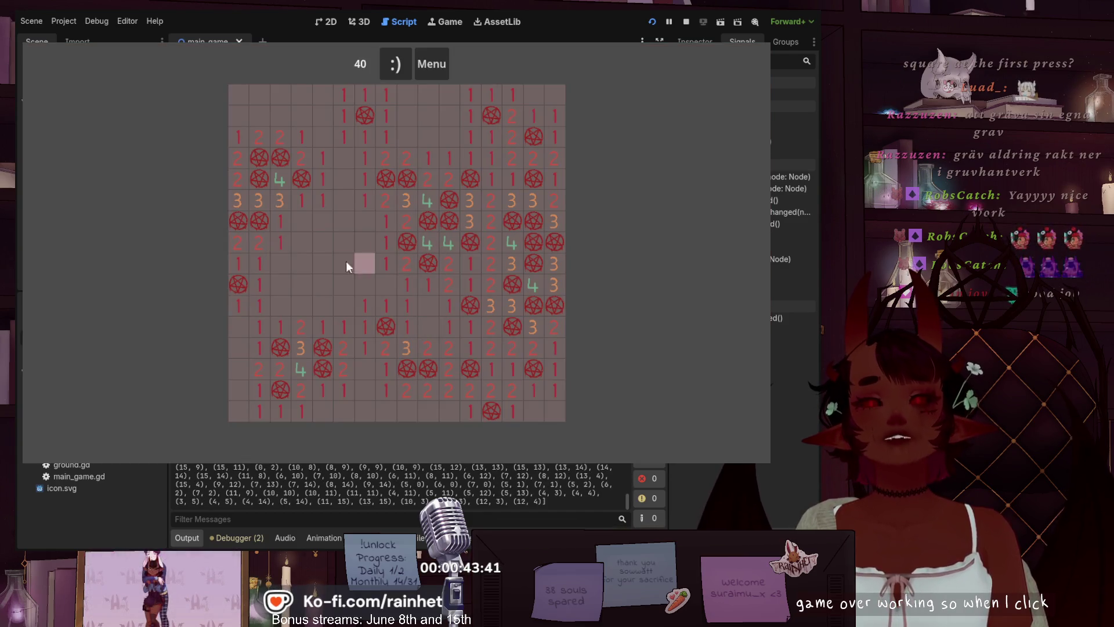
{"action": "left_click", "coordinate": [324, 253]}
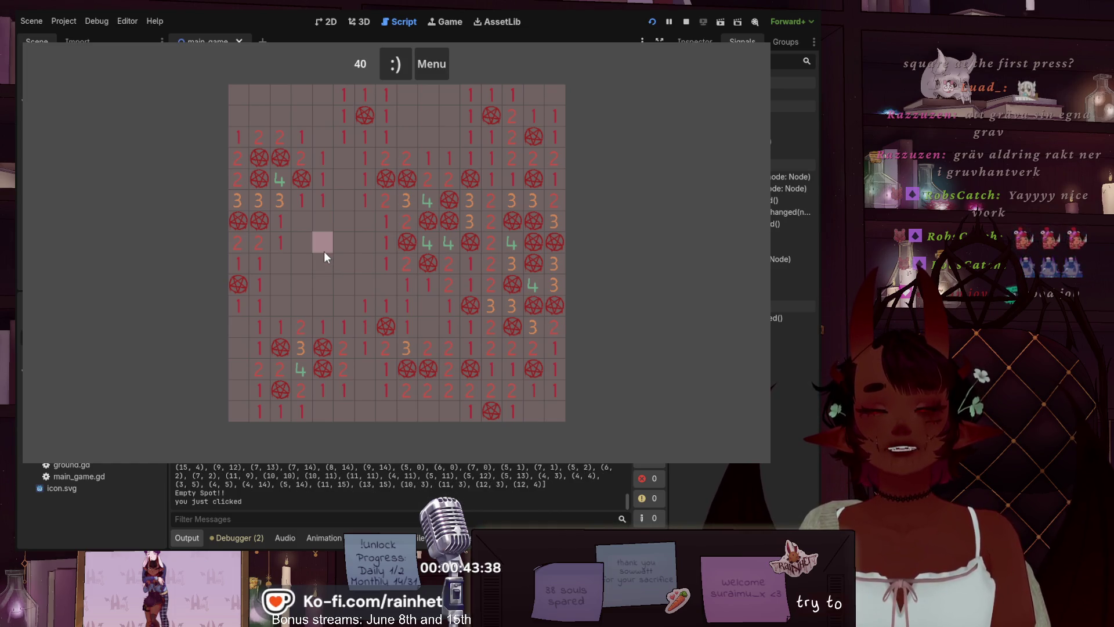
{"action": "left_click", "coordinate": [343, 237]}
{"action": "left_click", "coordinate": [325, 261]}
{"action": "left_click", "coordinate": [246, 227]}
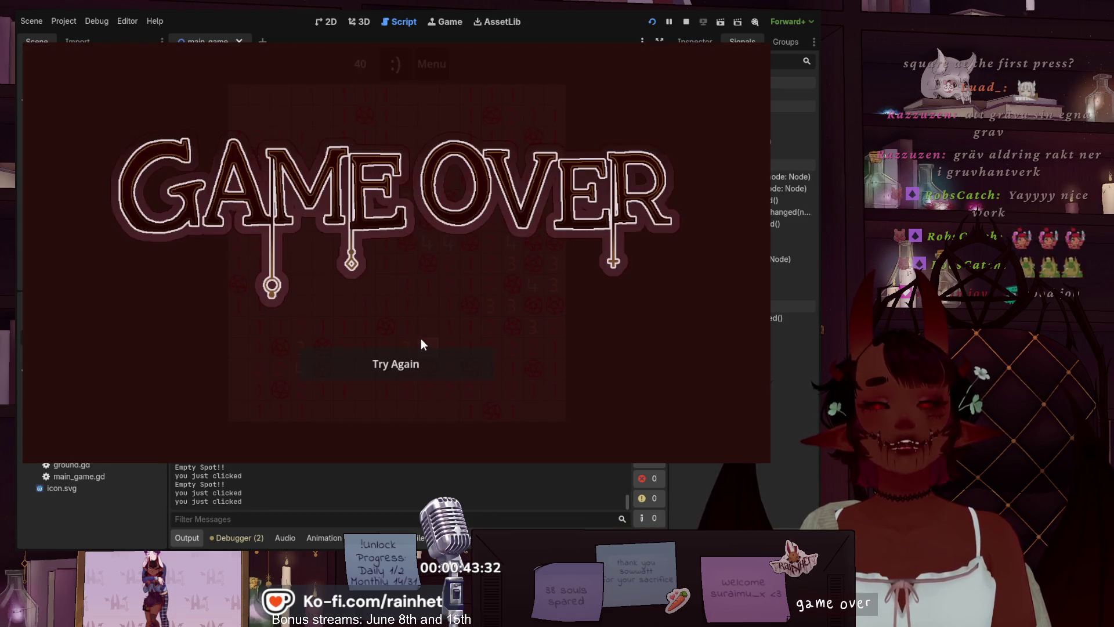
- Restart twice and reveal bombs to re-trigger GAME OVER with Try Again
{"action": "left_click", "coordinate": [427, 367]}
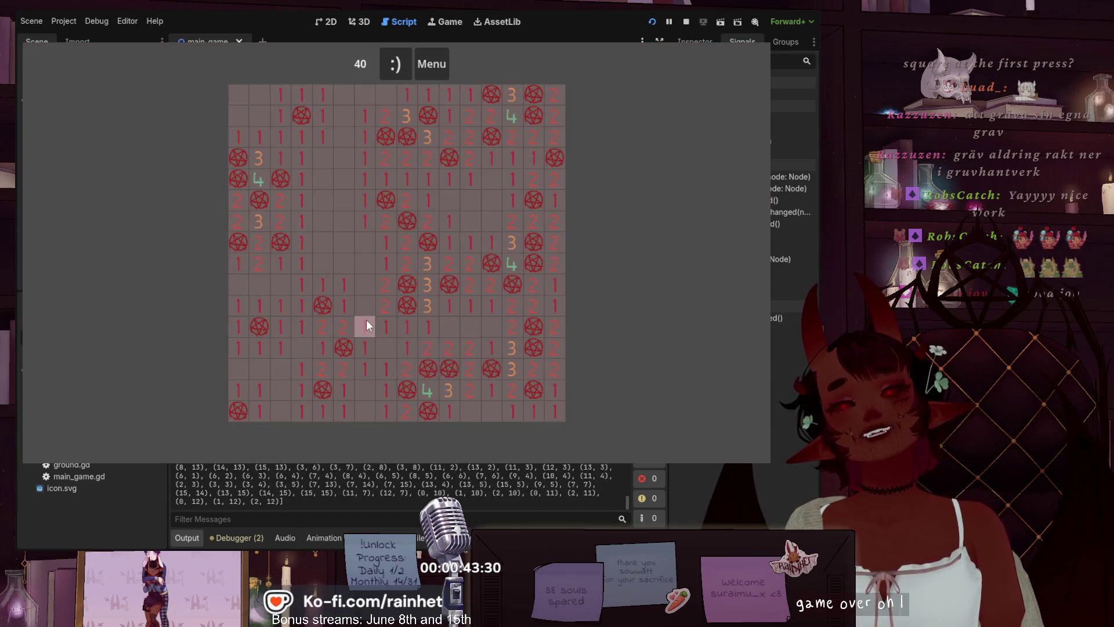
{"action": "left_click", "coordinate": [278, 180]}
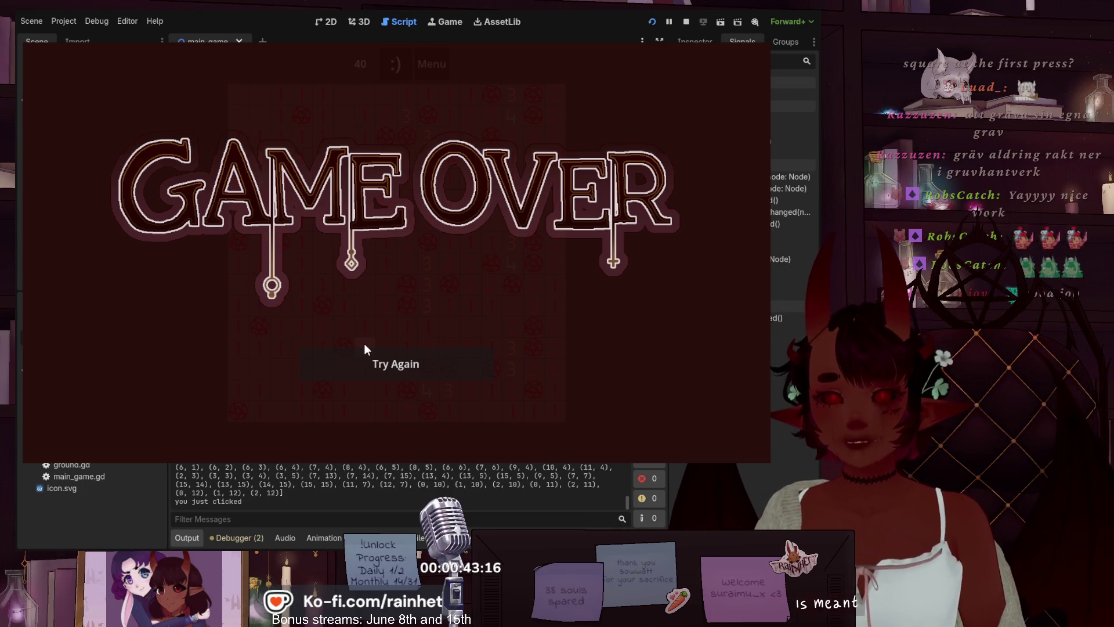
{"action": "left_click", "coordinate": [368, 365]}
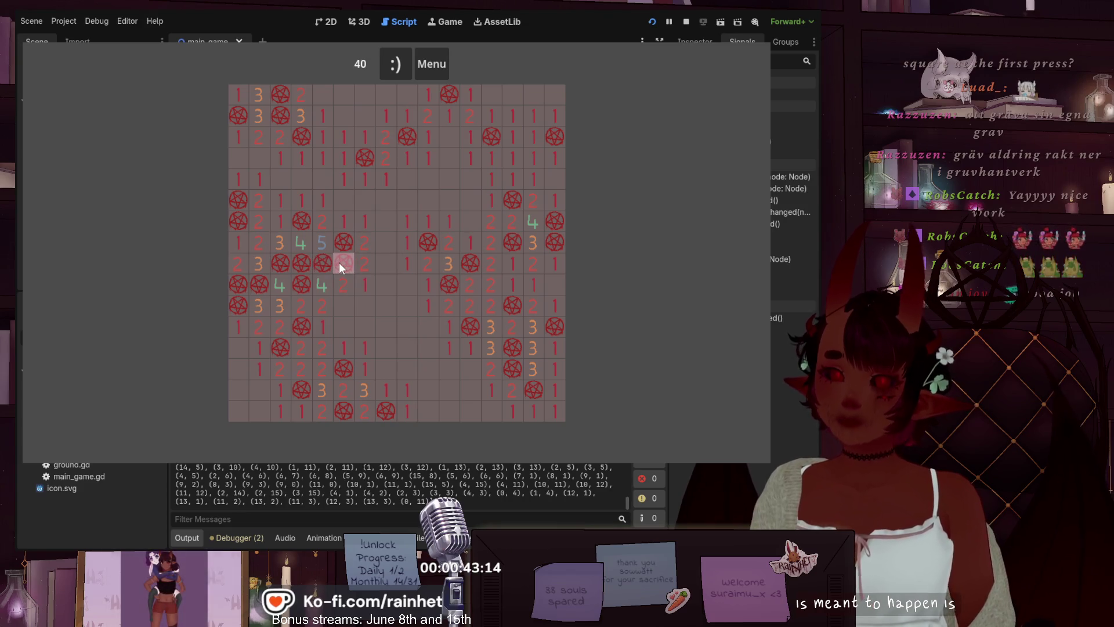
{"action": "left_click", "coordinate": [343, 262]}
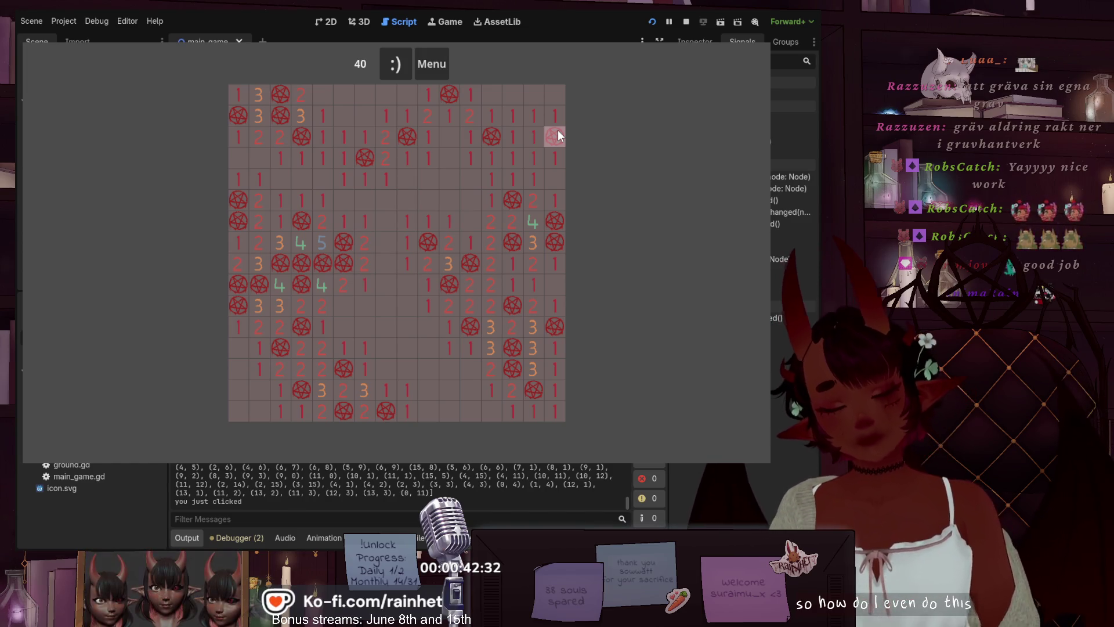
{"action": "left_click", "coordinate": [408, 198]}
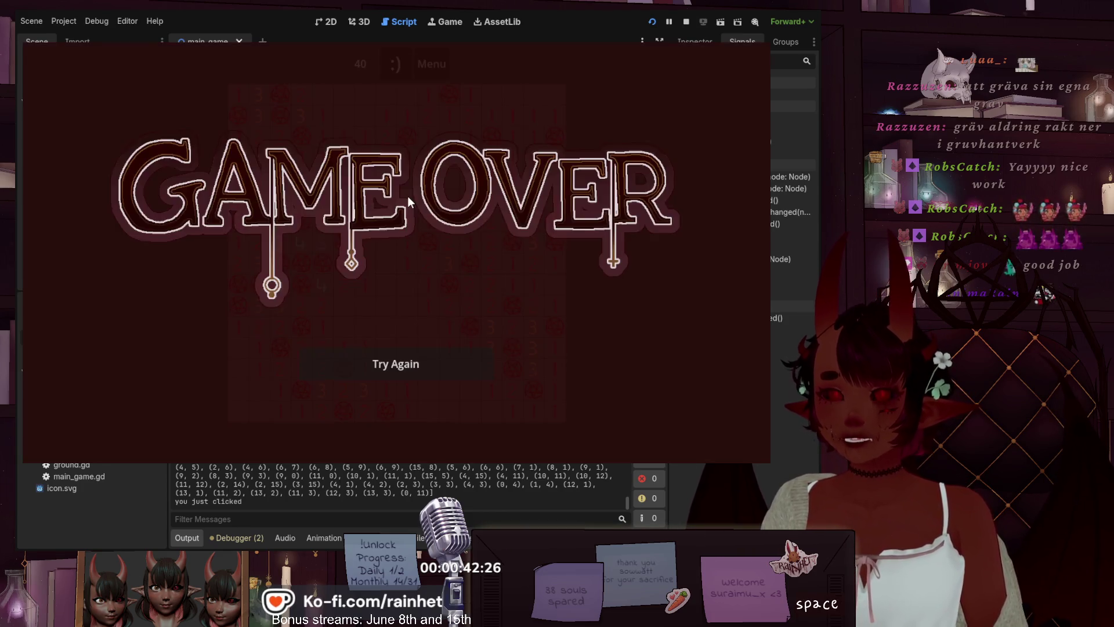
- Restart the game and click several empty and numbered tiles while watching the Output log
{"action": "left_click", "coordinate": [395, 362]}
{"action": "left_click", "coordinate": [466, 267]}
{"action": "left_click", "coordinate": [466, 267]}
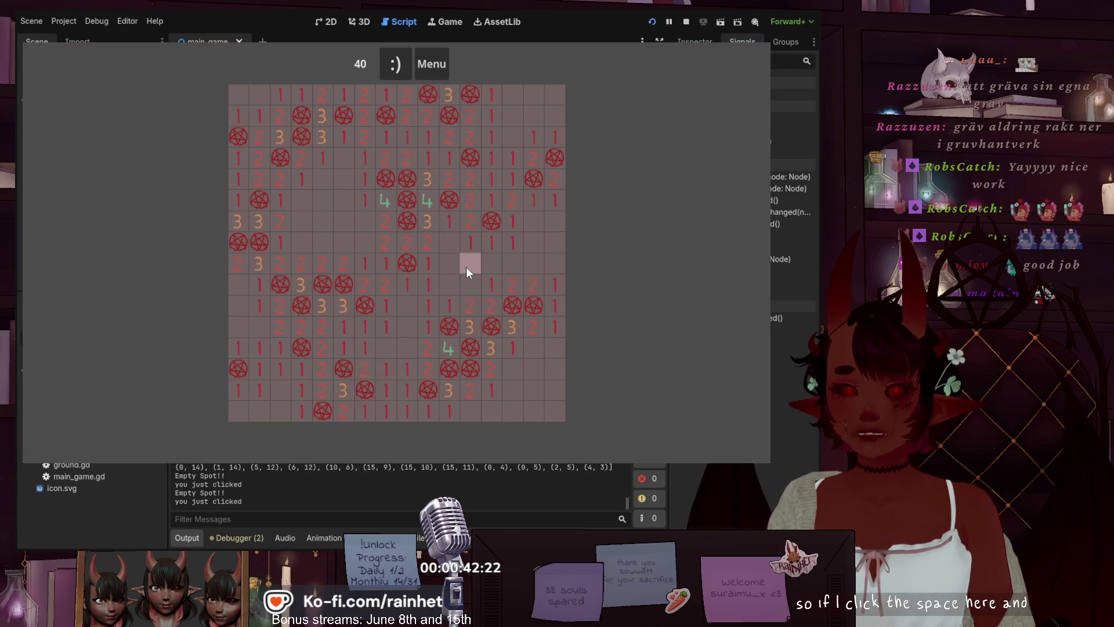
{"action": "left_click", "coordinate": [455, 268]}
{"action": "left_click", "coordinate": [648, 216]}
{"action": "left_click", "coordinate": [646, 216]}
{"action": "left_click", "coordinate": [562, 244]}
{"action": "left_click", "coordinate": [541, 245]}
{"action": "left_click", "coordinate": [646, 207]}
{"action": "left_click", "coordinate": [641, 217]}
{"action": "left_click", "coordinate": [653, 393]}
{"action": "left_click", "coordinate": [525, 406]}
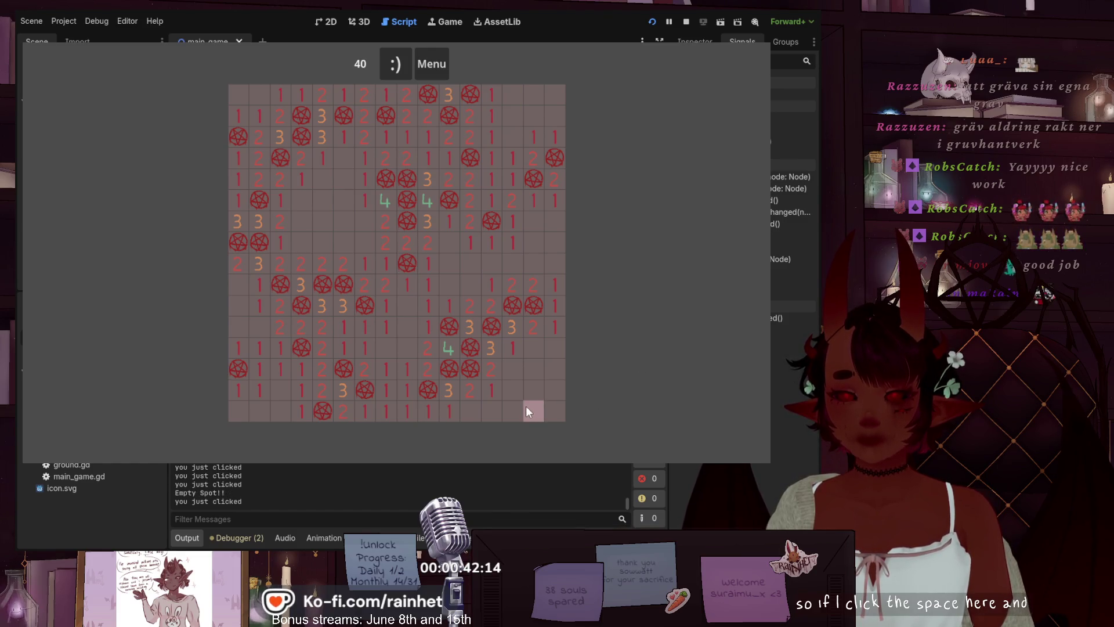
{"action": "left_click", "coordinate": [549, 391]}
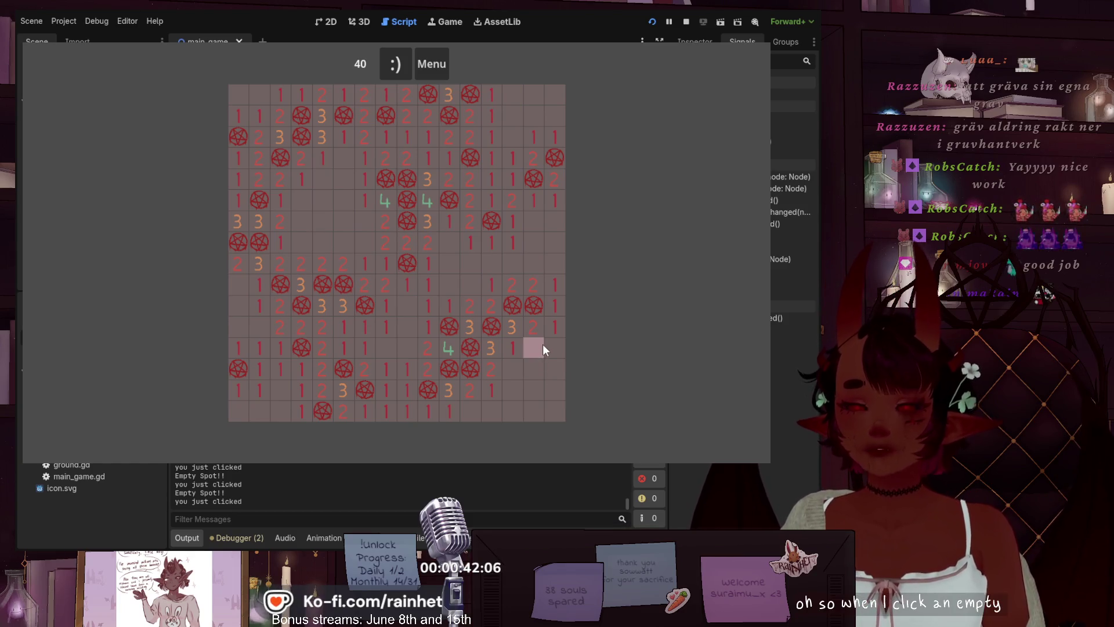
{"action": "left_click", "coordinate": [628, 270]}
{"action": "left_click", "coordinate": [492, 172]}
{"action": "left_click", "coordinate": [492, 171]}
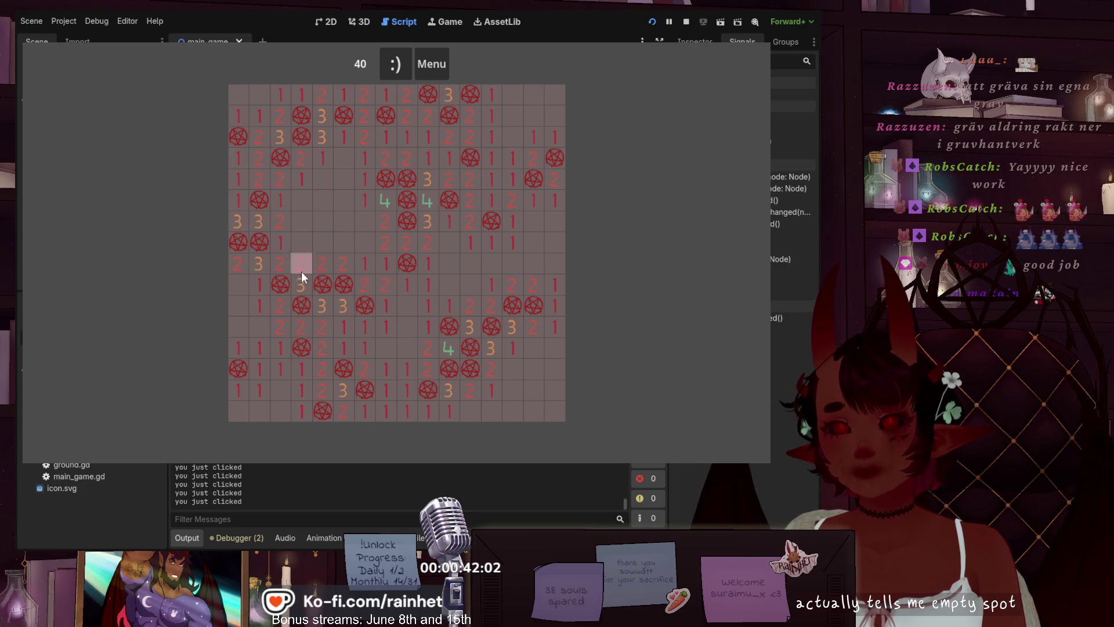
- Reveal a bomb, dismiss the game-over screen, and stop the running game with F8
{"action": "left_click", "coordinate": [283, 286]}
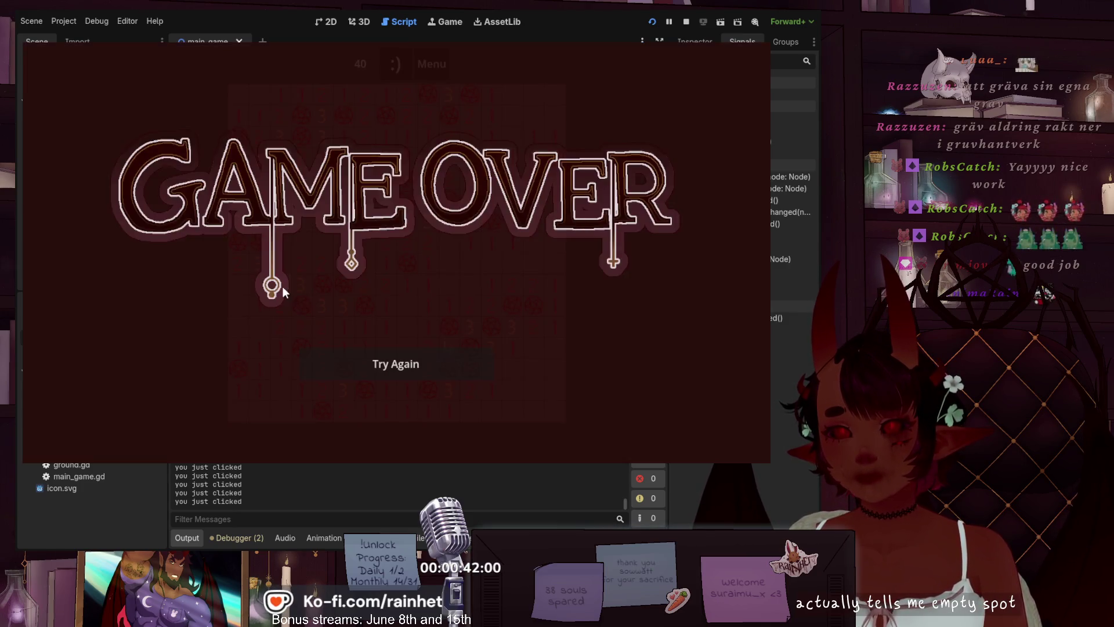
{"action": "left_click", "coordinate": [407, 356]}
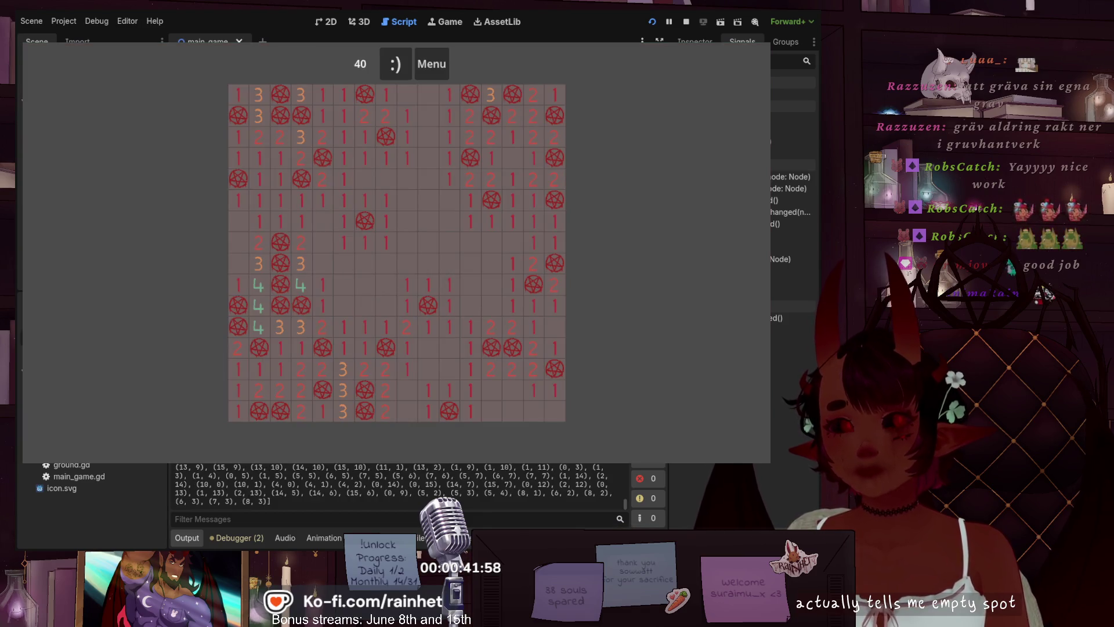
{"action": "key", "text": "F8"}
{"action": "scroll", "coordinate": [400, 323], "scroll_direction": "down", "scroll_amount": 8}
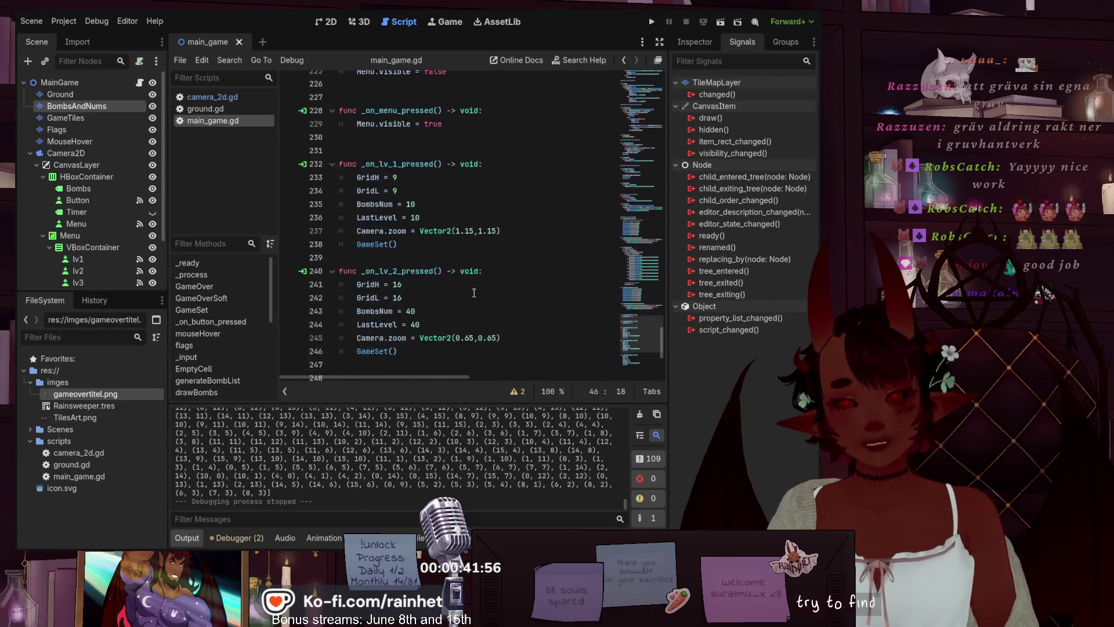
- Review the _input bomb and empty-tile branches, then place the caret in GameOver() on line 100
{"action": "mouse_move", "coordinate": [636, 366]}
{"action": "left_mouse_down"}
{"action": "mouse_move", "coordinate": [639, 306]}
{"action": "mouse_move", "coordinate": [635, 324]}
{"action": "mouse_move", "coordinate": [612, 201]}
{"action": "mouse_move", "coordinate": [620, 161]}
{"action": "mouse_move", "coordinate": [622, 188]}
{"action": "left_mouse_up"}
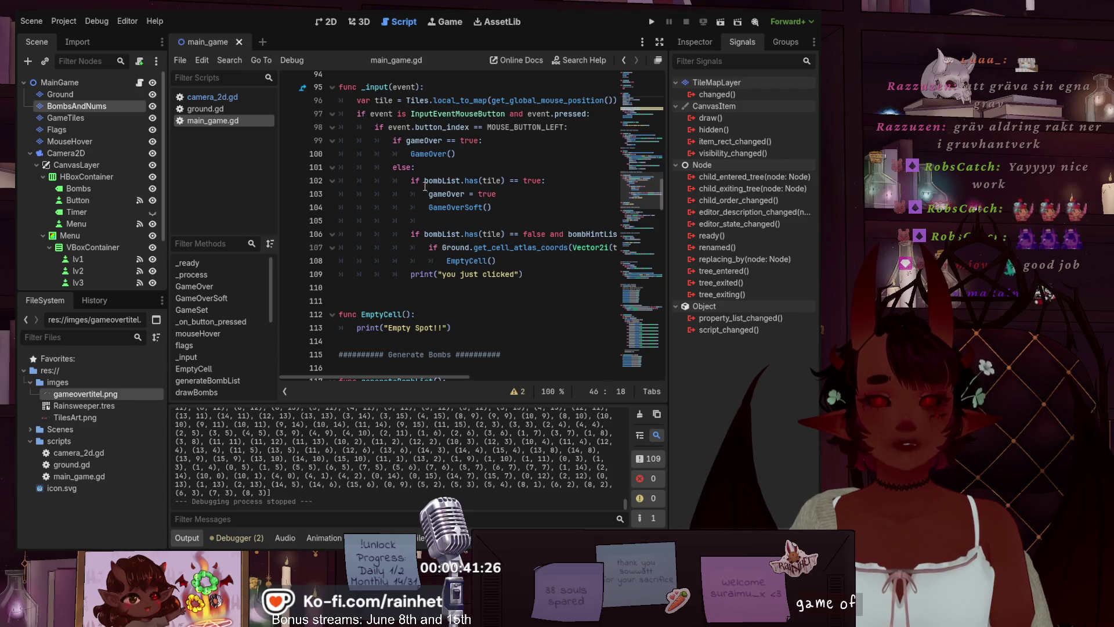
{"action": "left_click", "coordinate": [469, 156]}
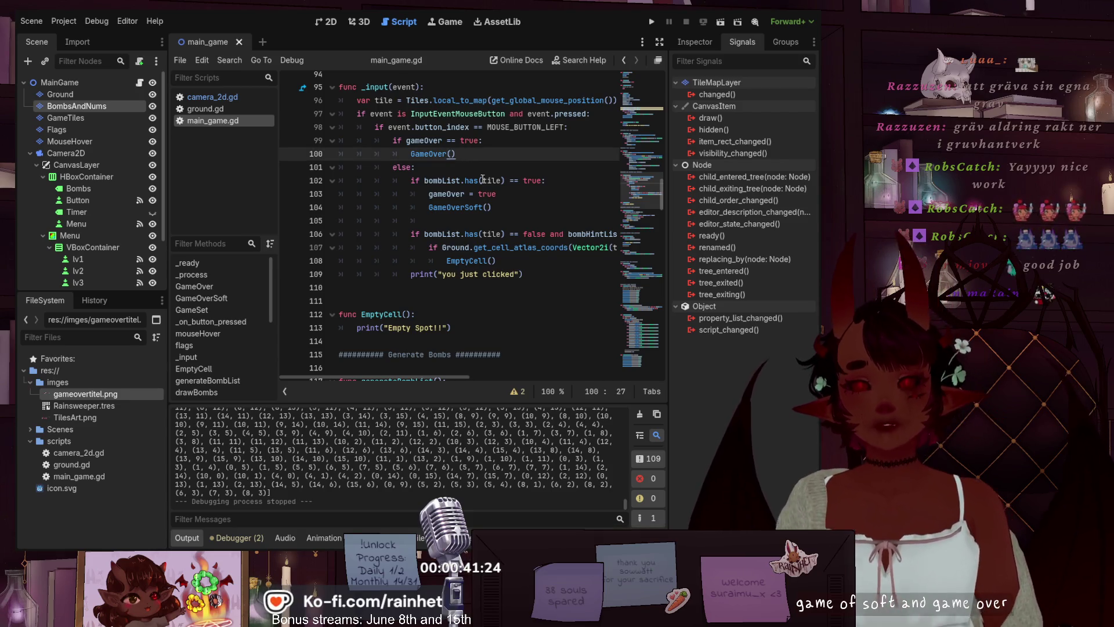
{"action": "left_click", "coordinate": [504, 210]}
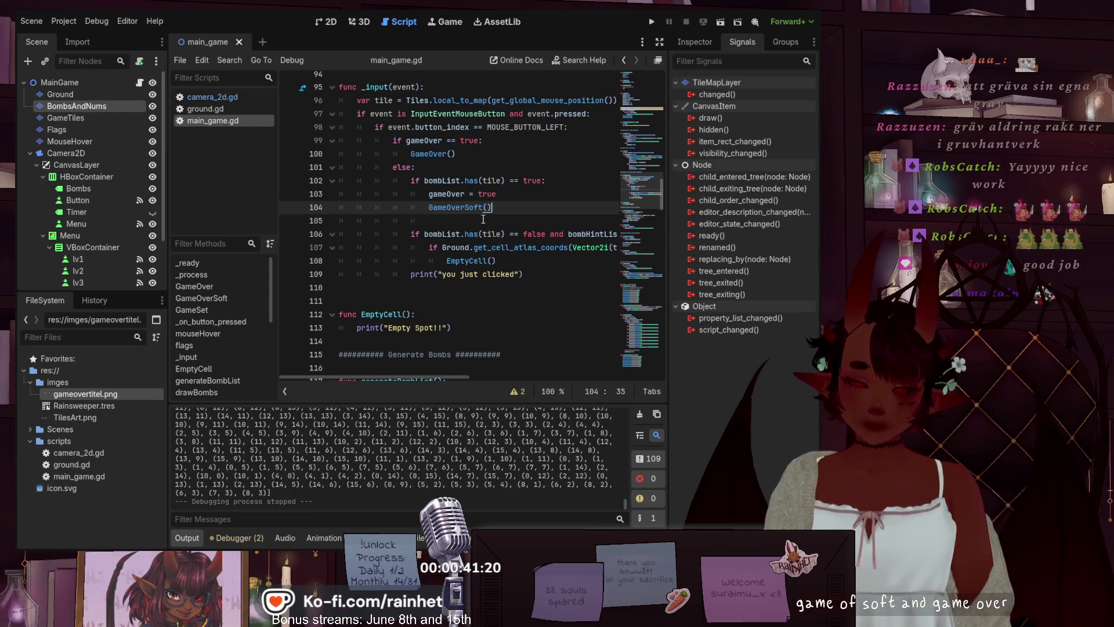
{"action": "left_click_drag", "start_coordinate": [522, 274], "coordinate": [411, 274]}
{"action": "key", "text": "ctrl+c"}
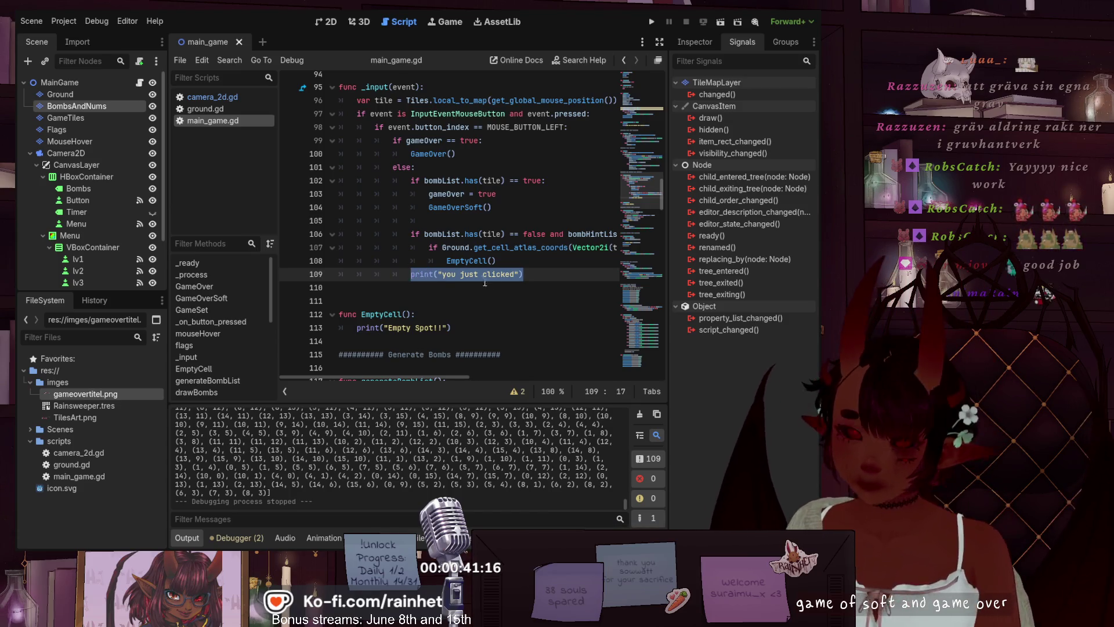
{"action": "left_click", "coordinate": [544, 262]}
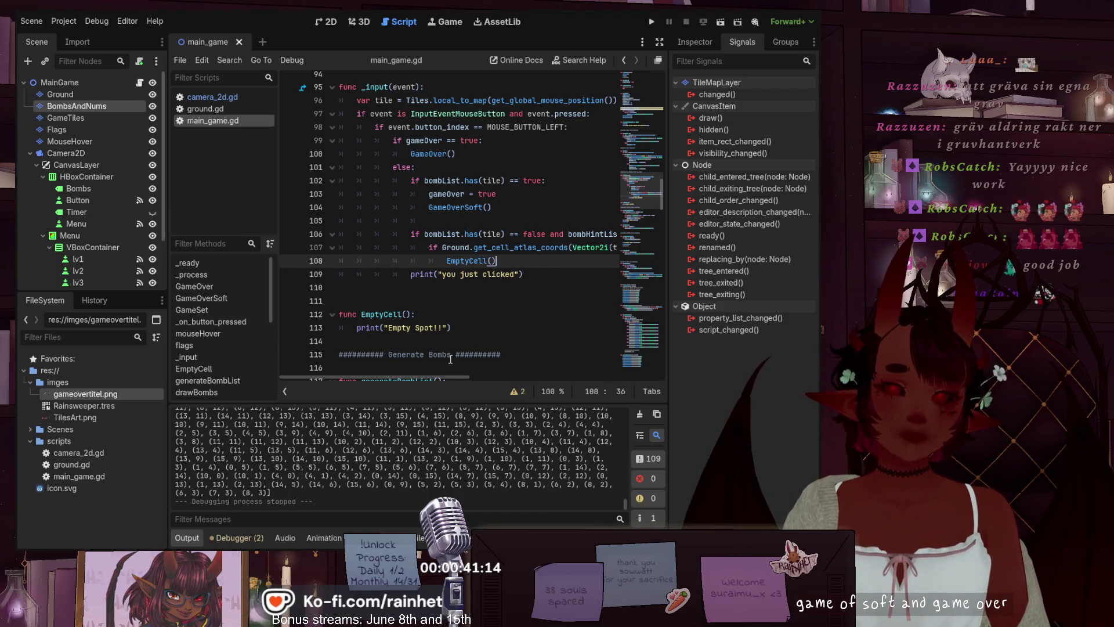
{"action": "left_click", "coordinate": [359, 328]}
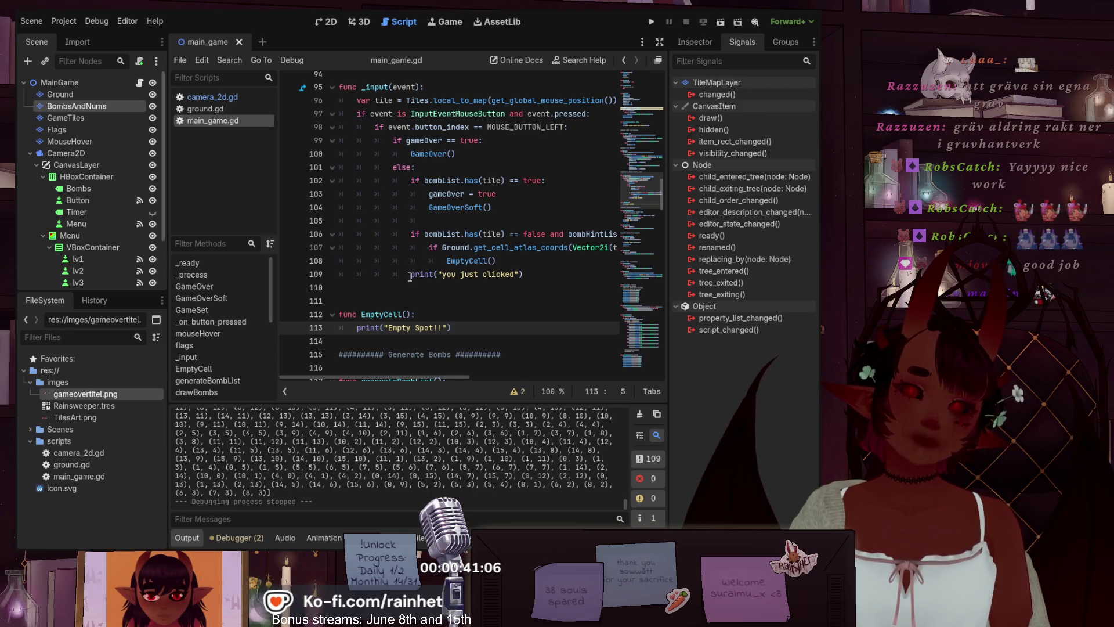
{"action": "left_click", "coordinate": [475, 156]}
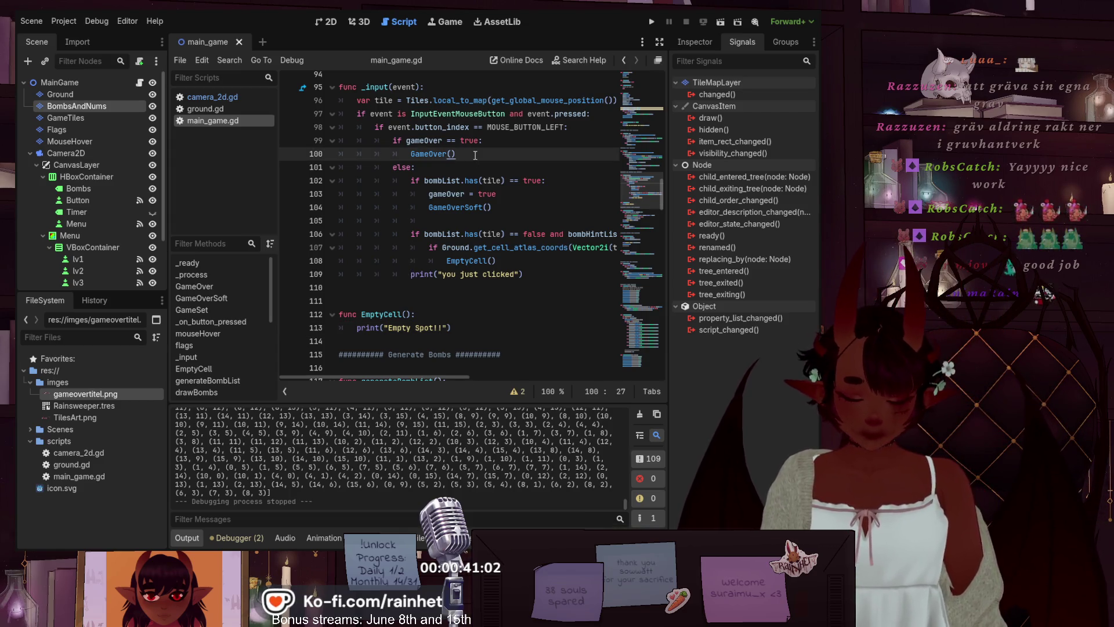
{"action": "key", "text": "Left"}
{"action": "key", "text": "Left"}
{"action": "key", "text": "Left"}
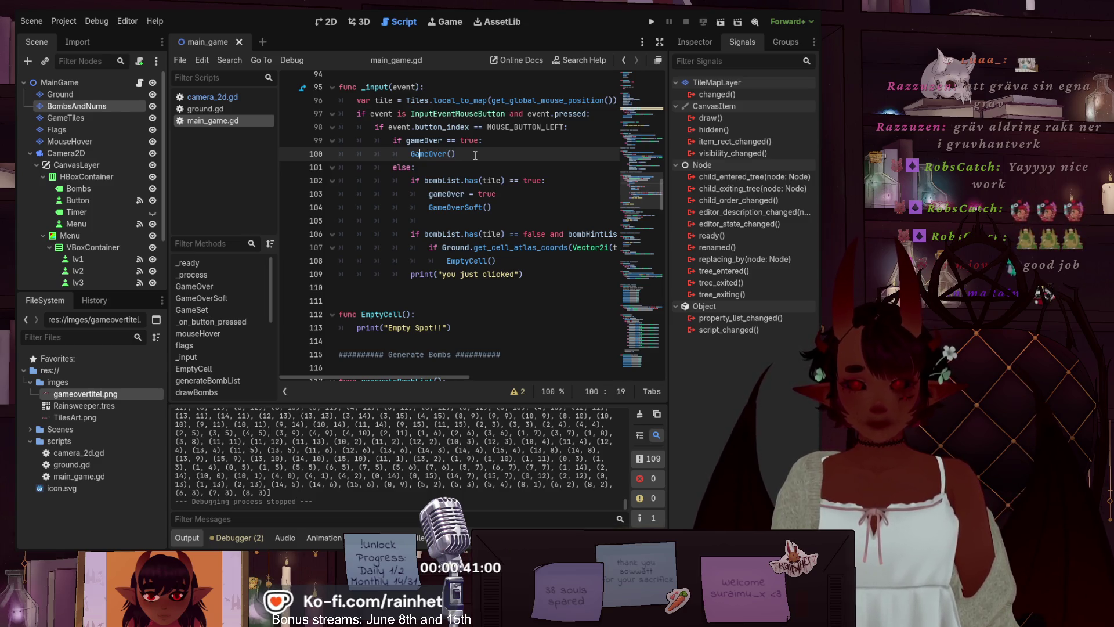
- Insert a print line above GameOver() on line 100 with the message 'Game over reveal'
{"action": "key", "text": "Return"}
{"action": "key", "text": "Up"}
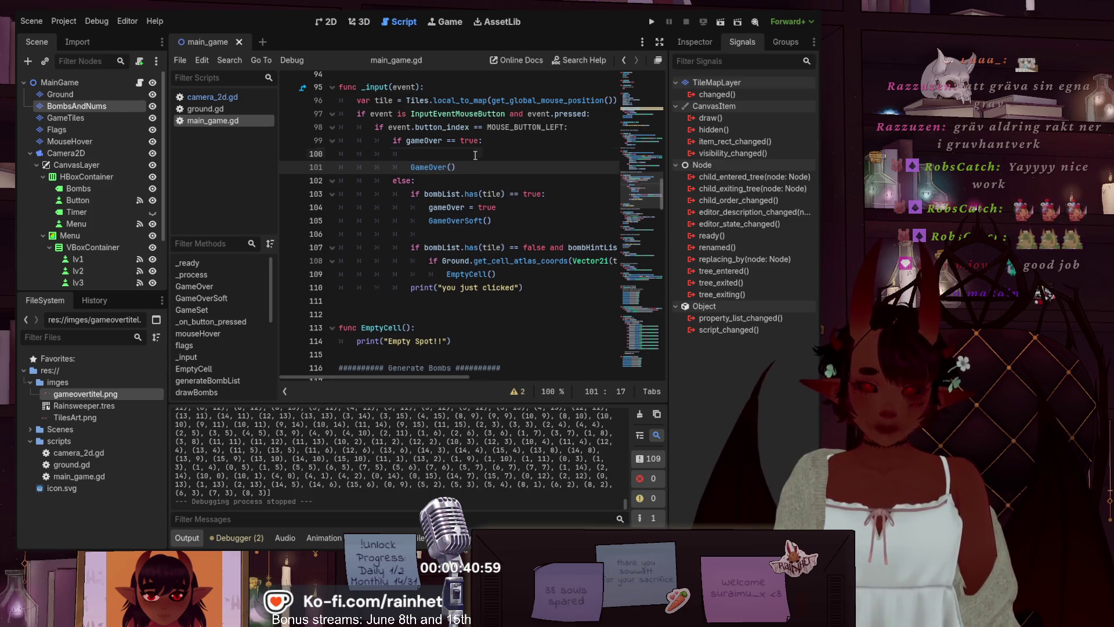
{"action": "key", "text": "ctrl+v"}
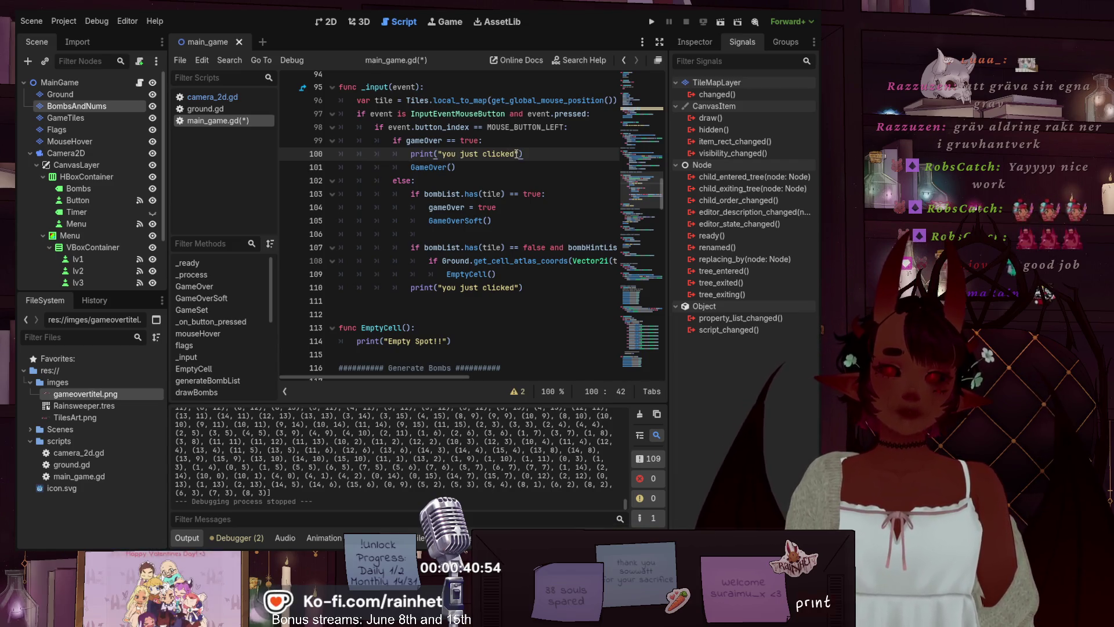
{"action": "left_click_drag", "start_coordinate": [515, 154], "coordinate": [442, 154]}
{"action": "type", "text": "GameOverR"}
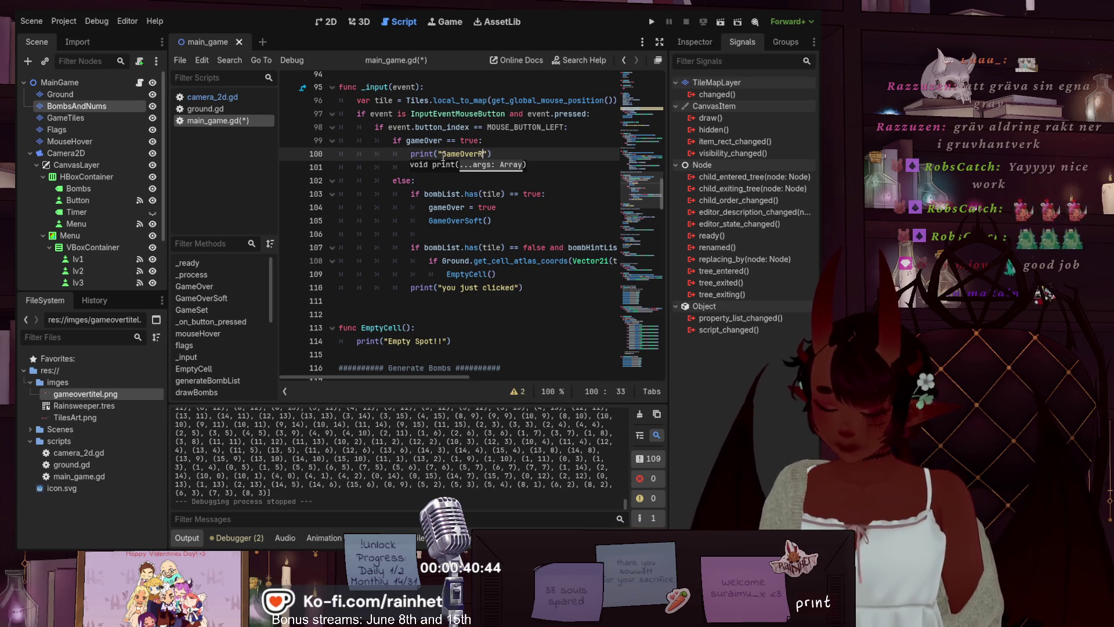
{"action": "type", "text": "Reveal"}
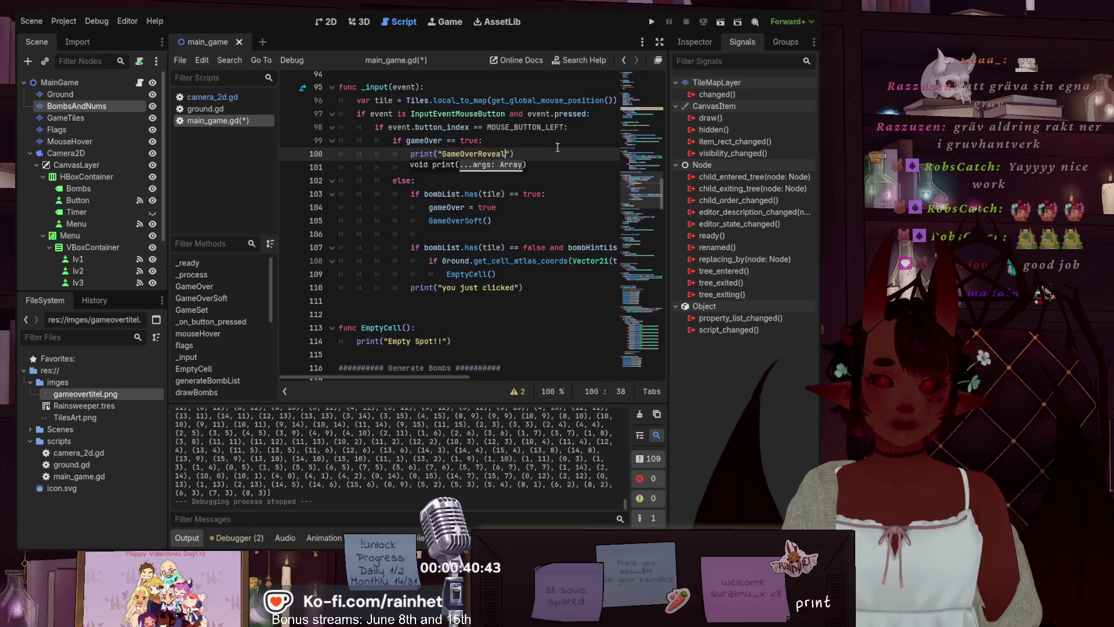
{"action": "key", "text": "Up"}
{"action": "left_click", "coordinate": [478, 154]}
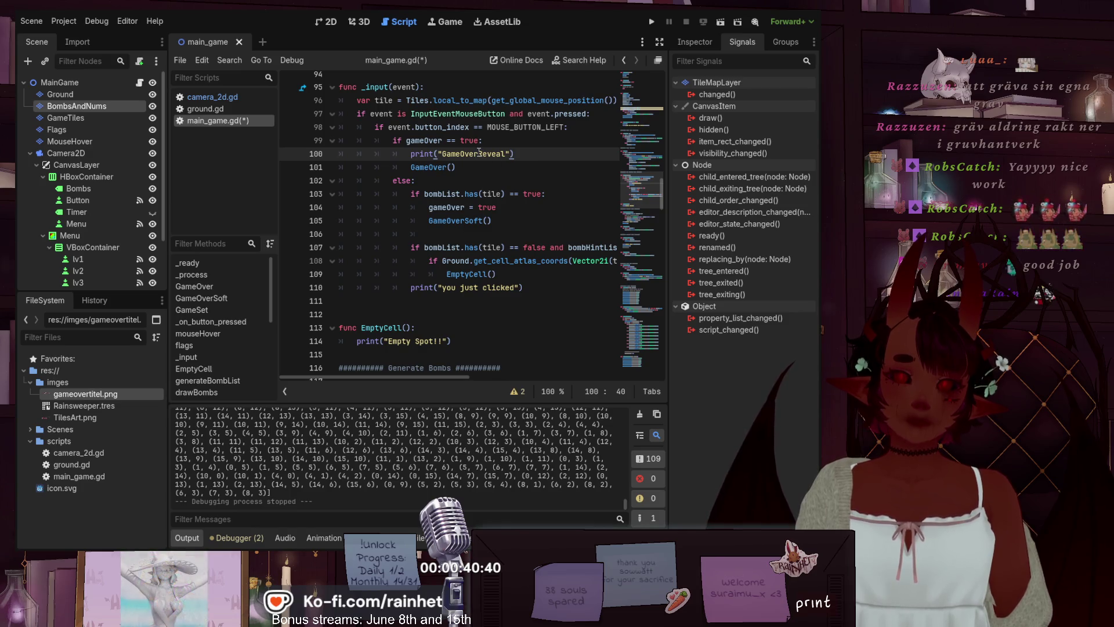
{"action": "left_click", "coordinate": [460, 154]}
{"action": "key", "text": "Right"}
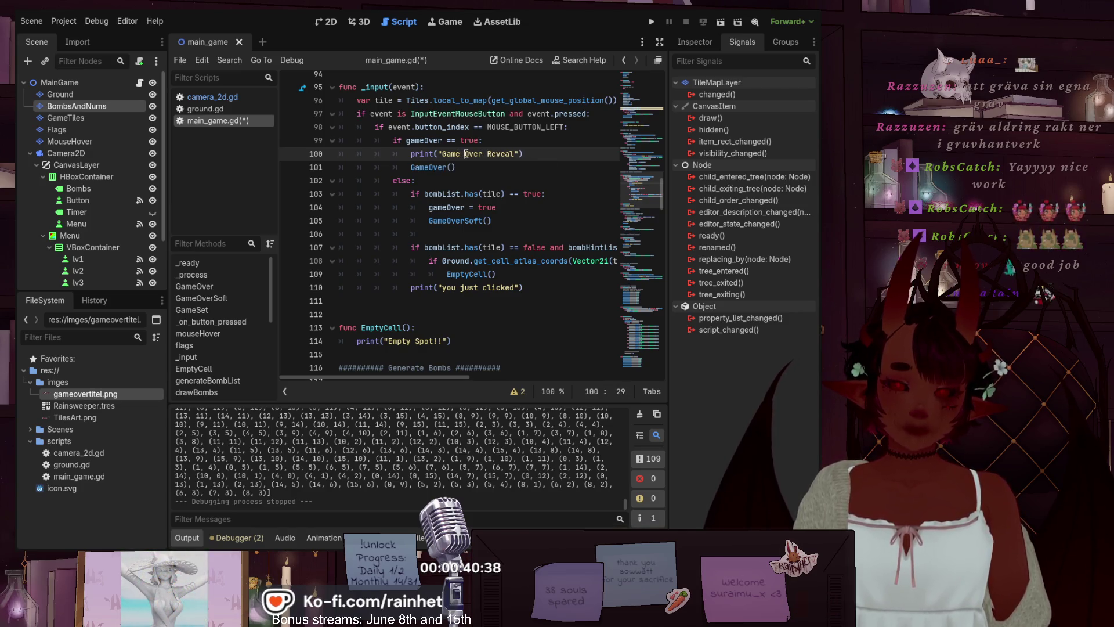
{"action": "key", "text": "BackSpace"}
{"action": "type", "text": "o"}
{"action": "left_click", "coordinate": [493, 154]}
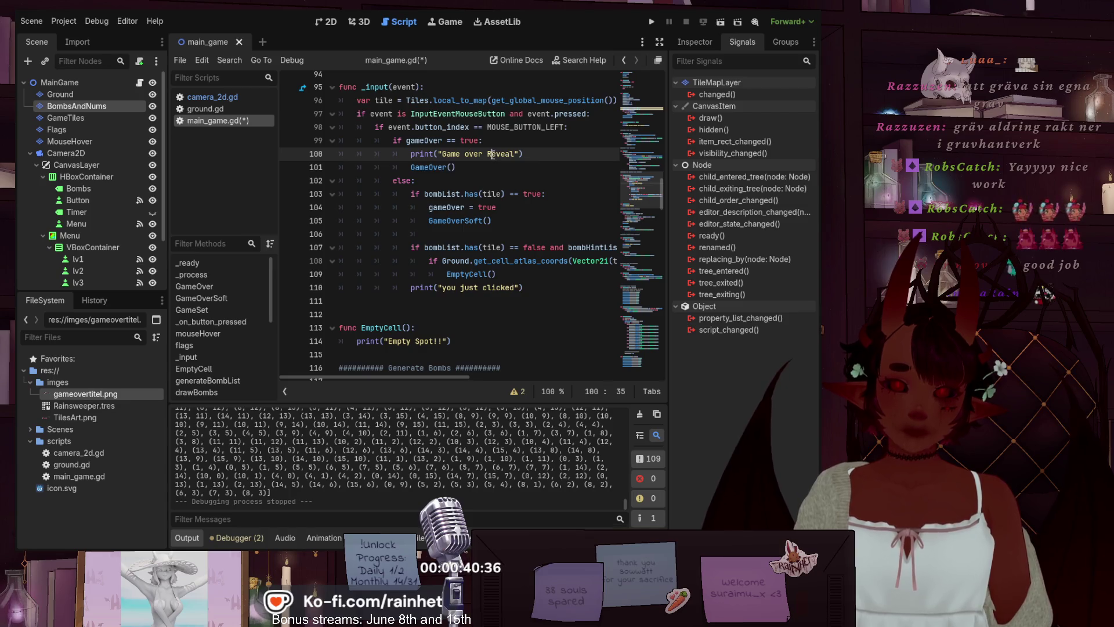
- Move that print below gameOver = true, leaving a copy on line 100 trimmed to 'Game over'
{"action": "left_click", "coordinate": [552, 155]}
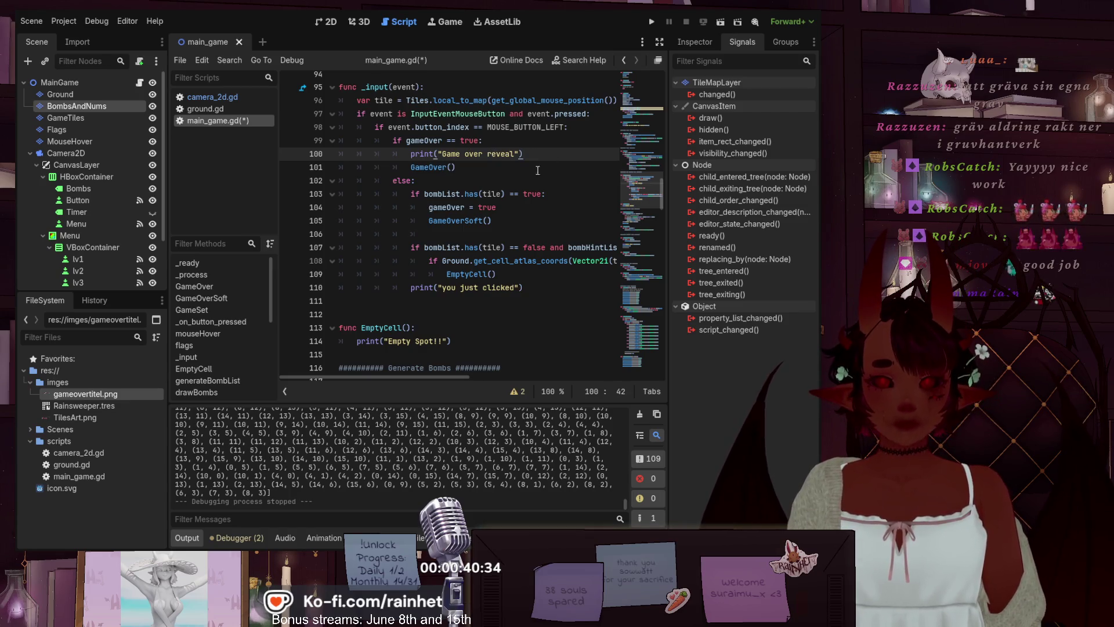
{"action": "left_click_drag", "start_coordinate": [524, 154], "coordinate": [412, 157]}
{"action": "key", "text": "ctrl+c"}
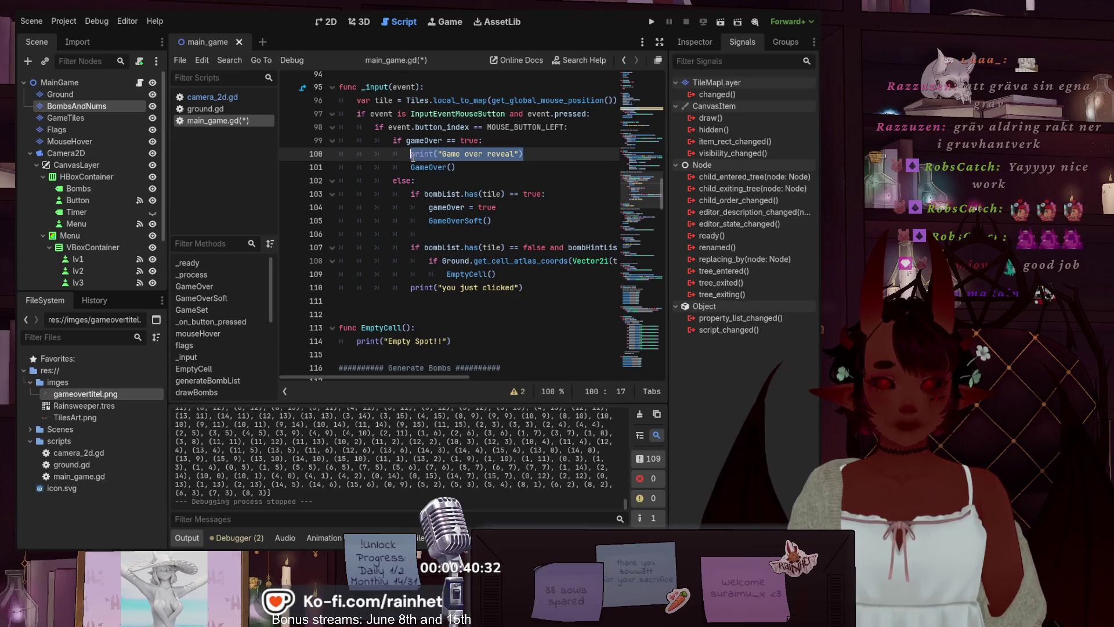
{"action": "key", "text": "BackSpace"}
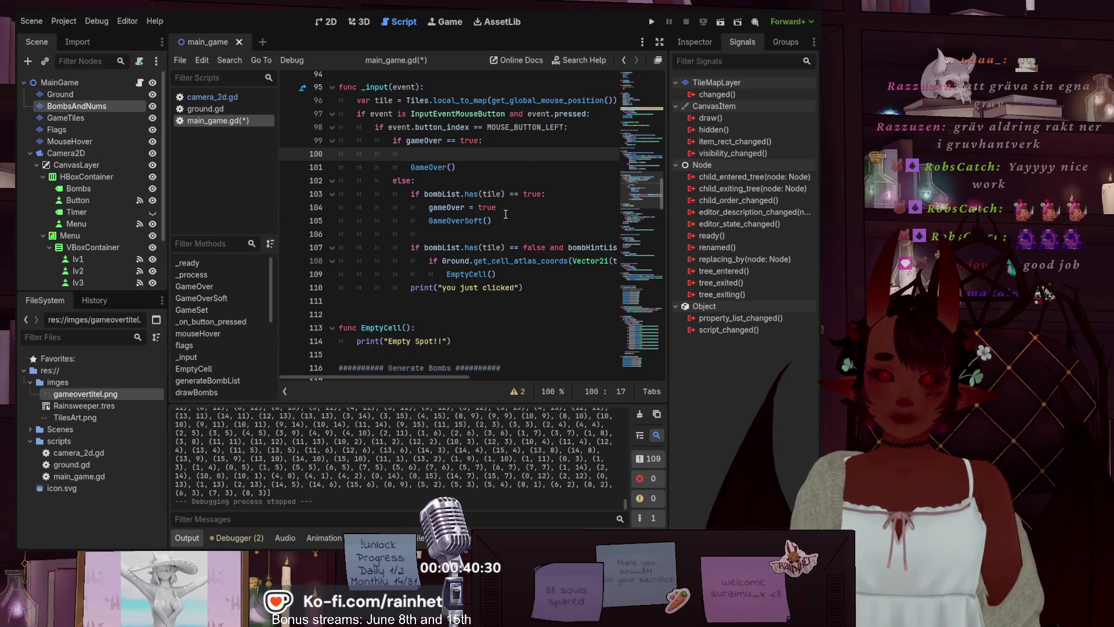
{"action": "left_click", "coordinate": [506, 207]}
{"action": "key", "text": "Return"}
{"action": "key", "text": "ctrl+v"}
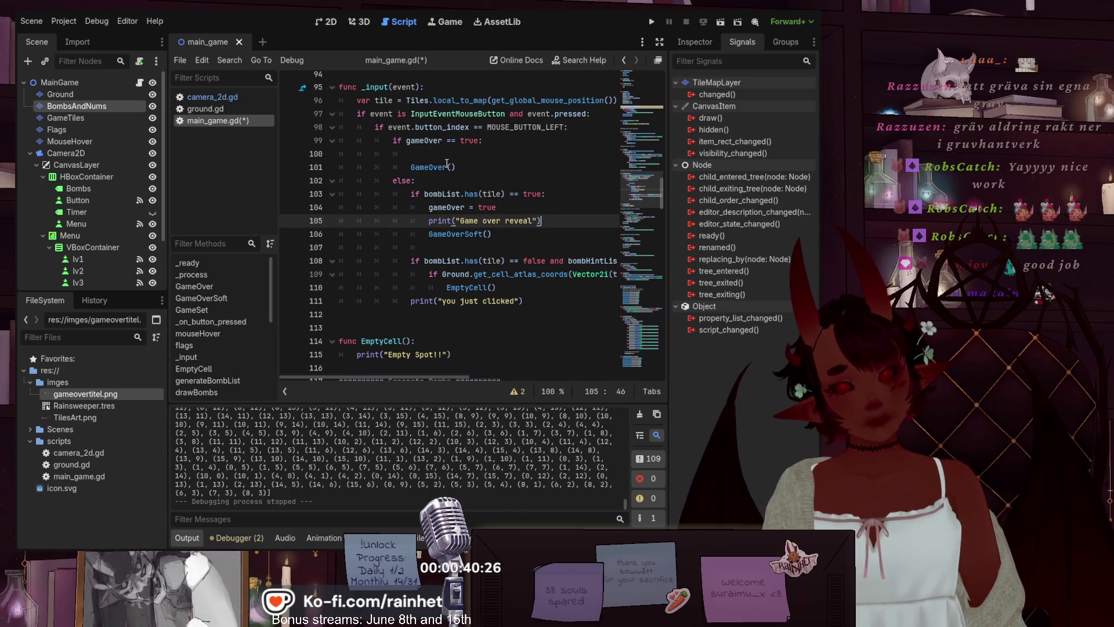
{"action": "left_click", "coordinate": [431, 154]}
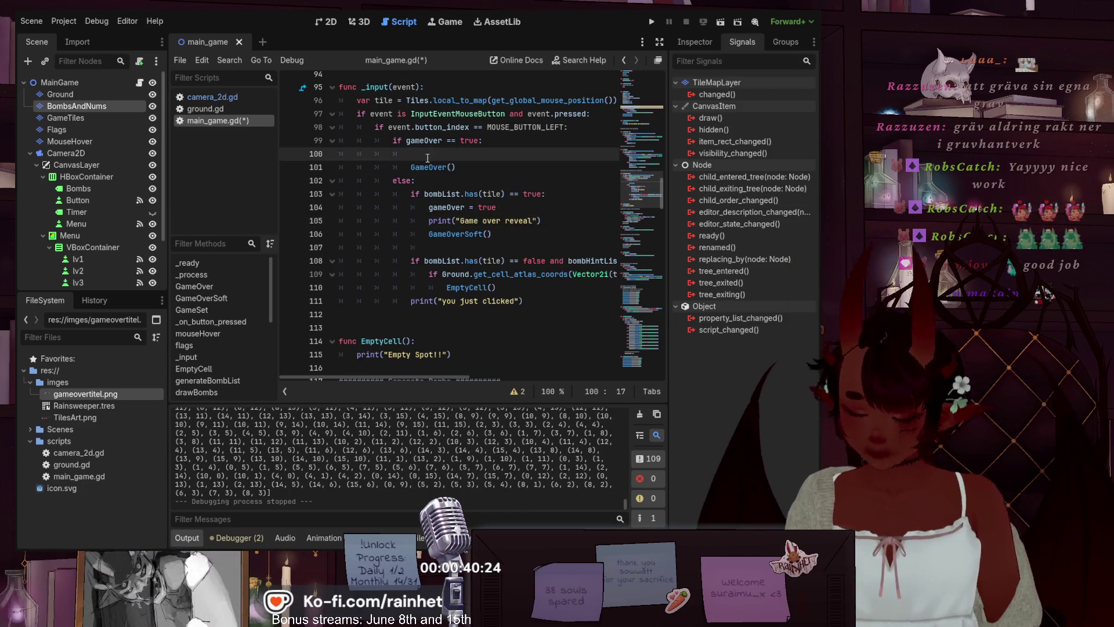
{"action": "key", "text": "ctrl+v"}
{"action": "left_click_drag", "start_coordinate": [514, 154], "coordinate": [484, 152]}
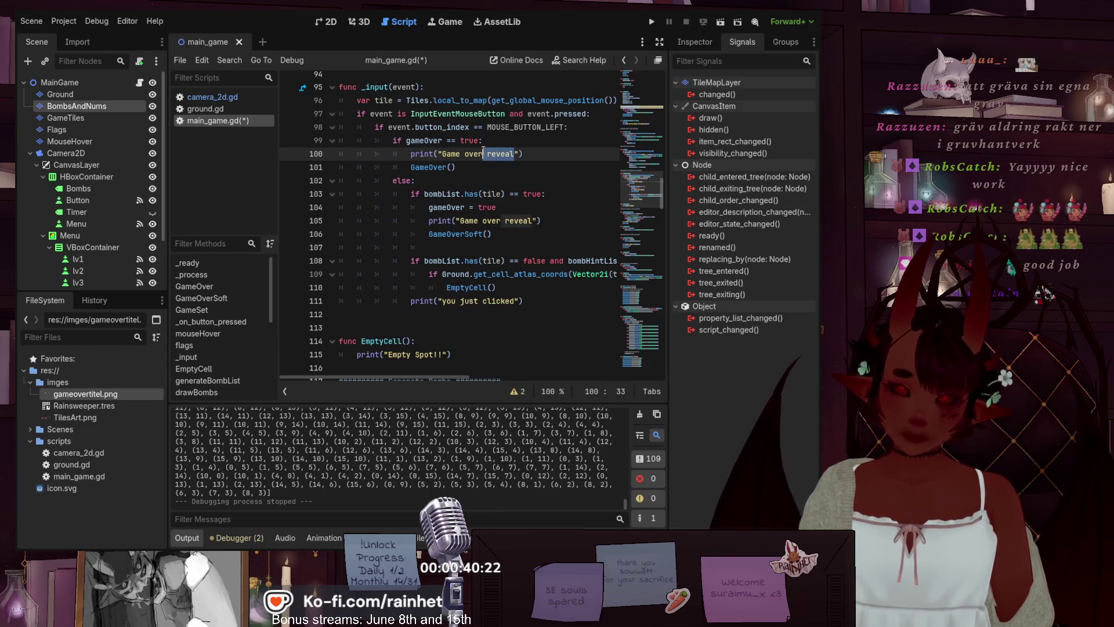
{"action": "key", "text": "BackSpace"}
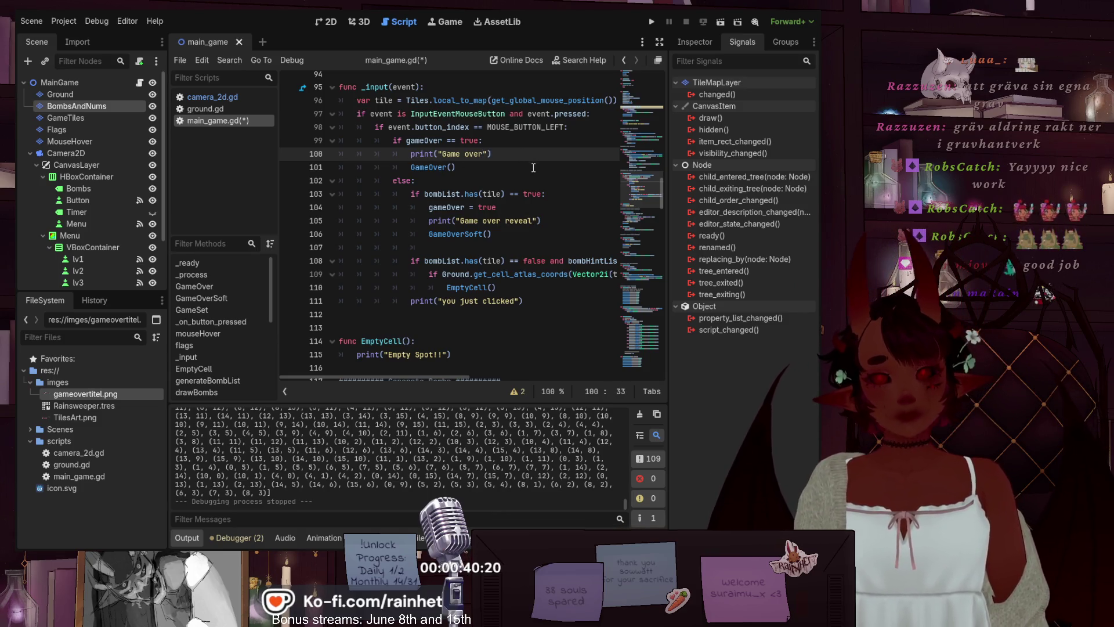
{"action": "key", "text": "Down"}
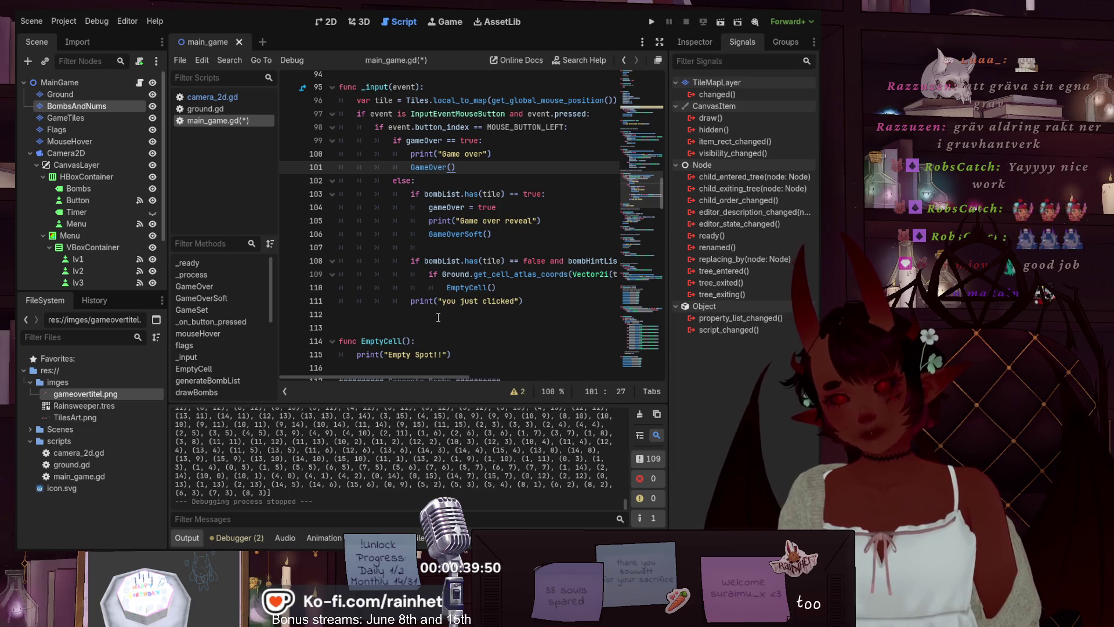
- Save main_game.gd and select the GameOver call on line 101 to inspect it
{"action": "key", "text": "ctrl+s"}
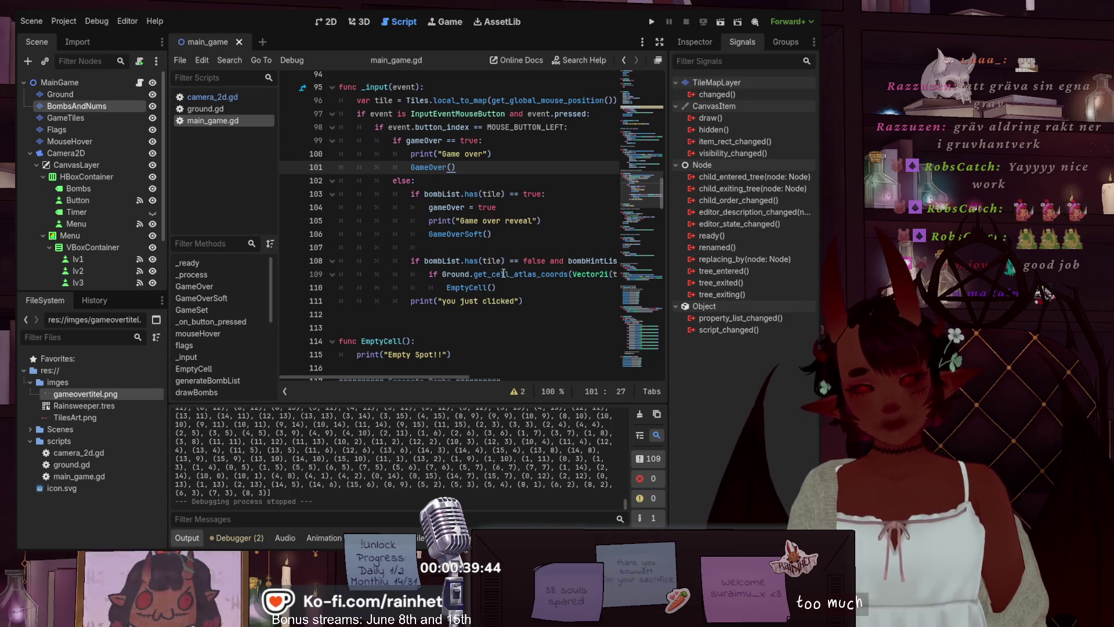
{"action": "scroll", "coordinate": [513, 277], "scroll_direction": "down", "scroll_amount": 2}
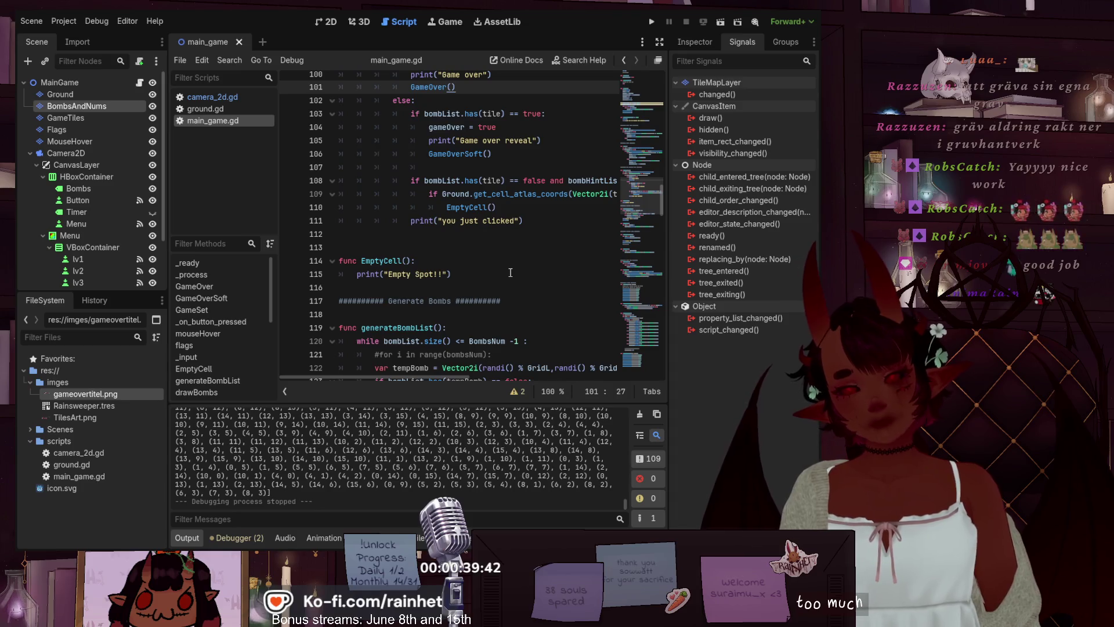
{"action": "scroll", "coordinate": [448, 277], "scroll_direction": "up", "scroll_amount": 2}
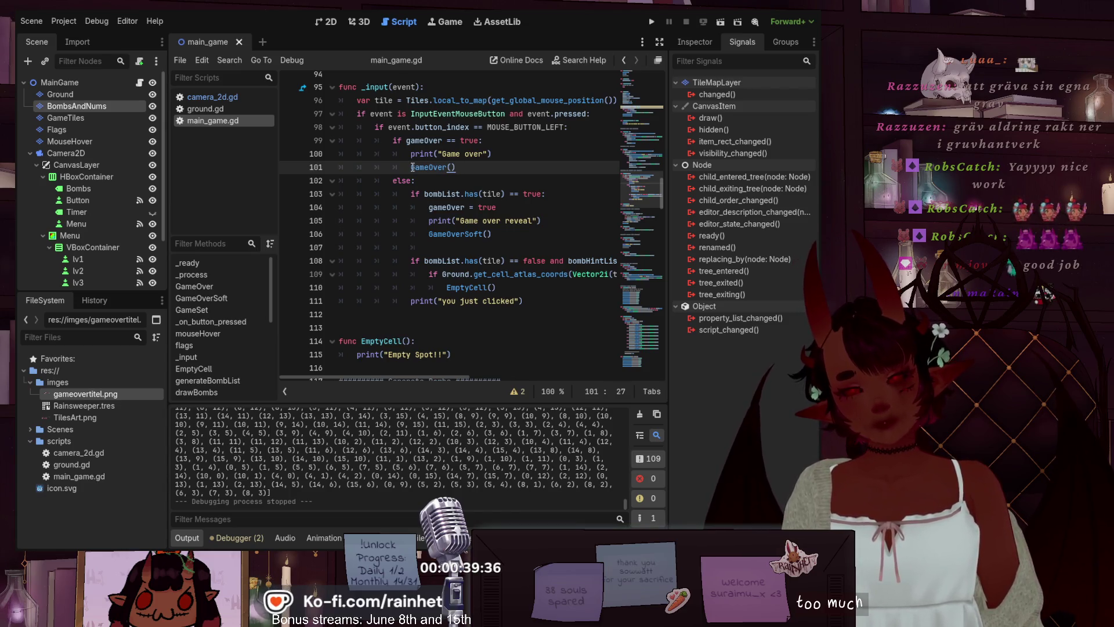
{"action": "double_click", "coordinate": [430, 168]}
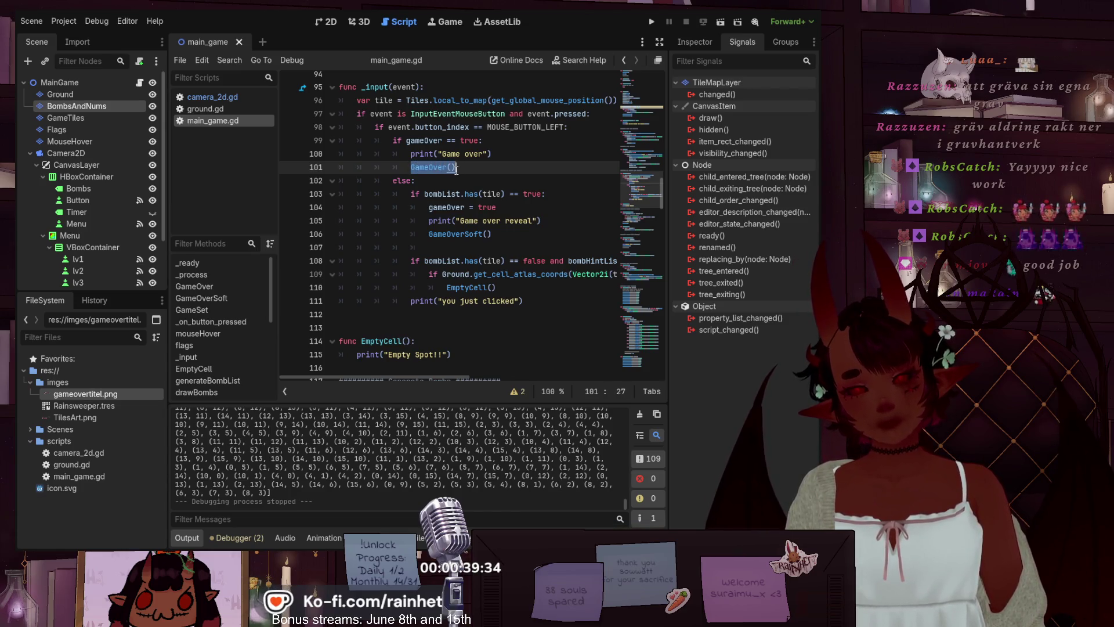
{"action": "mouse_move", "coordinate": [648, 189]}
{"action": "left_mouse_down"}
{"action": "mouse_move", "coordinate": [653, 295]}
{"action": "mouse_move", "coordinate": [643, 272]}
{"action": "mouse_move", "coordinate": [662, 101]}
{"action": "mouse_move", "coordinate": [657, 190]}
{"action": "left_mouse_up"}
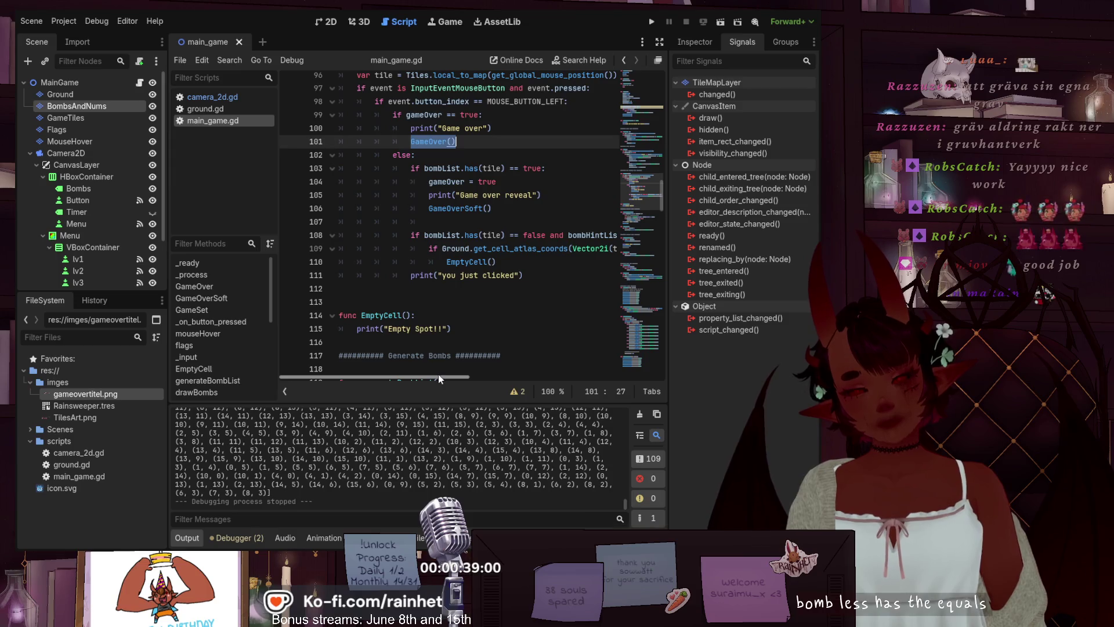
{"action": "scroll", "coordinate": [450, 379], "scroll_direction": "right", "scroll_amount": 2}
{"action": "mouse_move", "coordinate": [454, 380]}
{"action": "left_mouse_down"}
{"action": "mouse_move", "coordinate": [534, 370]}
{"action": "mouse_move", "coordinate": [445, 358]}
{"action": "mouse_move", "coordinate": [484, 357]}
{"action": "mouse_move", "coordinate": [465, 354]}
{"action": "left_mouse_up"}
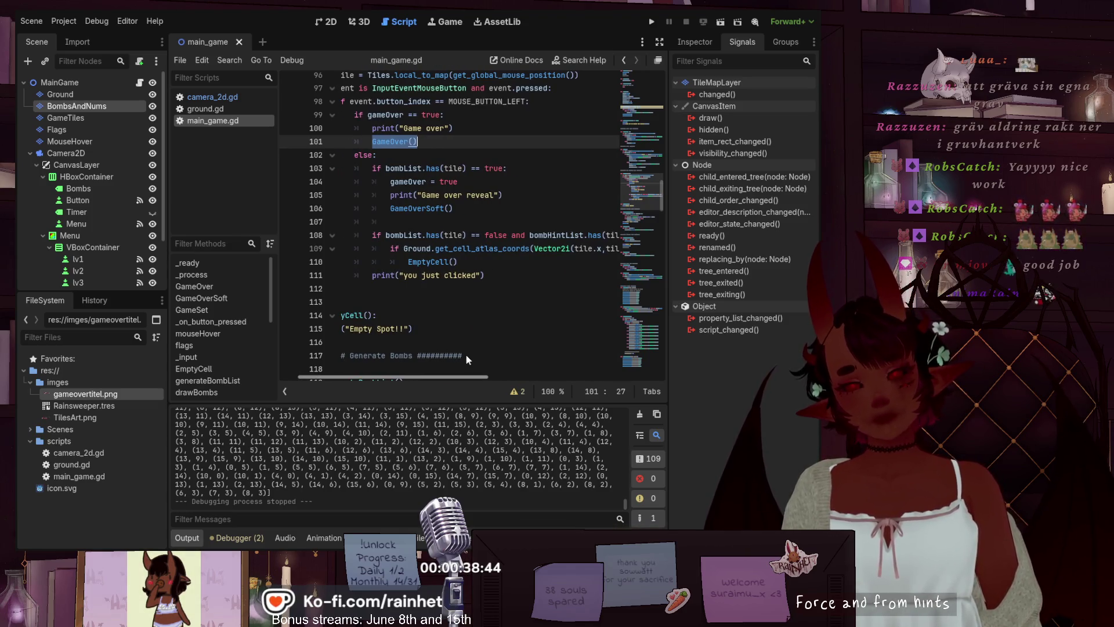
{"action": "mouse_move", "coordinate": [466, 356]}
{"action": "left_mouse_down"}
{"action": "mouse_move", "coordinate": [548, 354]}
{"action": "mouse_move", "coordinate": [442, 352]}
{"action": "left_mouse_up"}
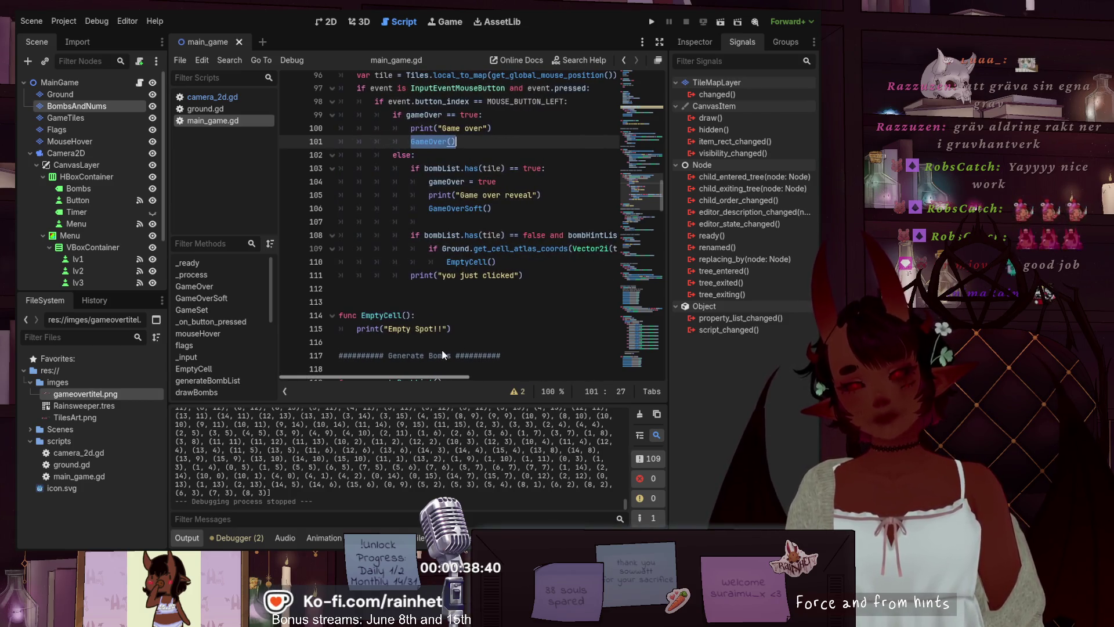
{"action": "scroll", "coordinate": [454, 347], "scroll_direction": "right", "scroll_amount": 2}
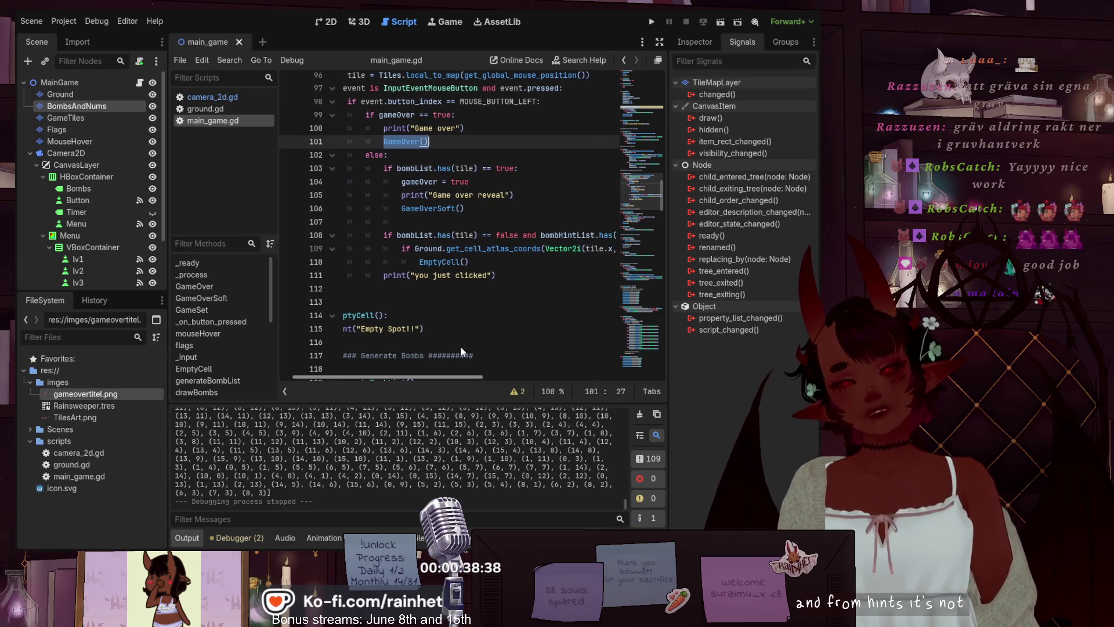
{"action": "scroll", "coordinate": [461, 346], "scroll_direction": "left", "scroll_amount": 2}
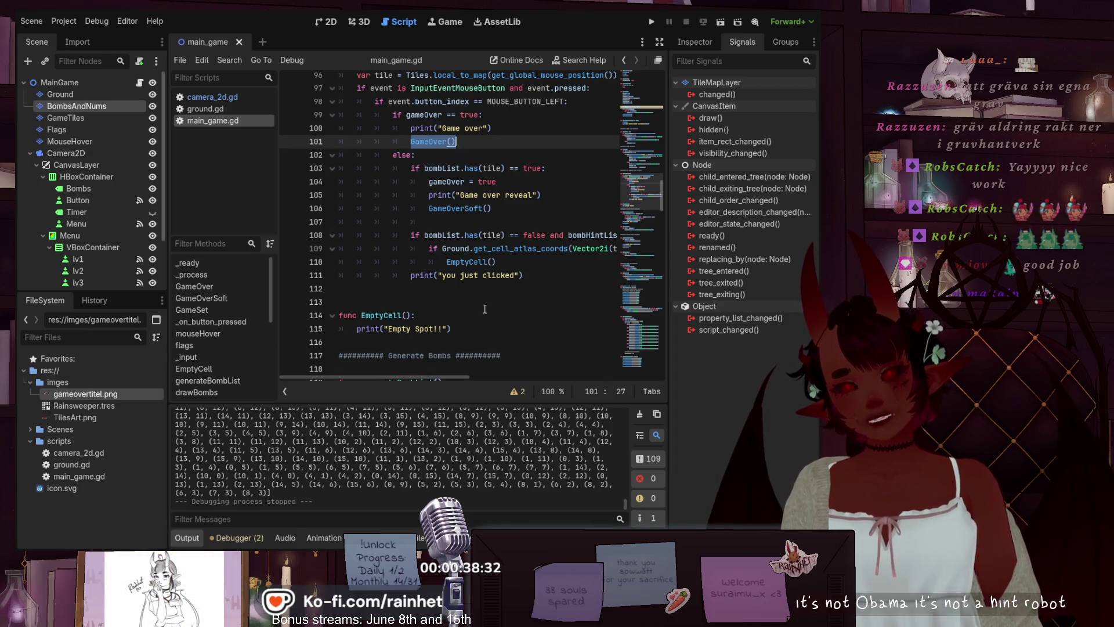
{"action": "scroll", "coordinate": [484, 309], "scroll_direction": "up", "scroll_amount": 1}
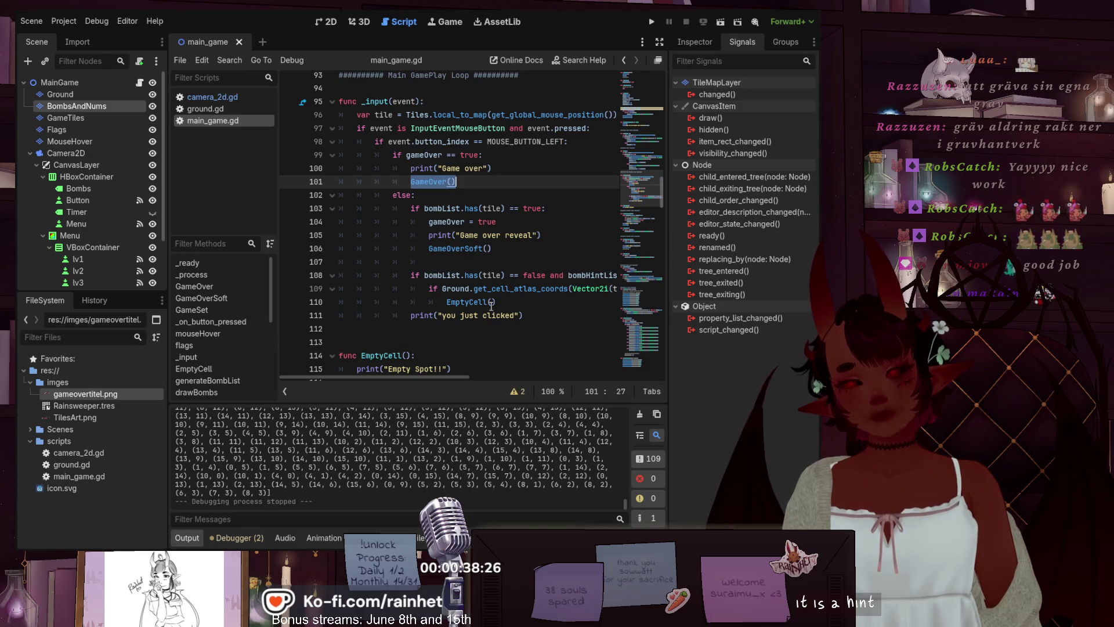
{"action": "left_click", "coordinate": [544, 310]}
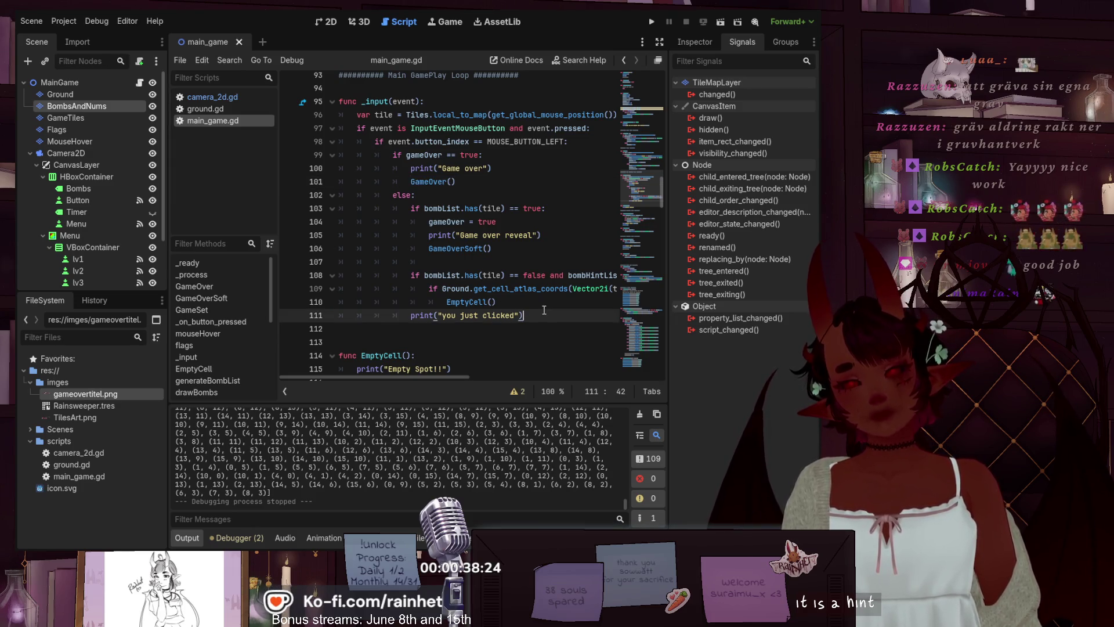
{"action": "scroll", "coordinate": [544, 310], "scroll_direction": "down", "scroll_amount": 1}
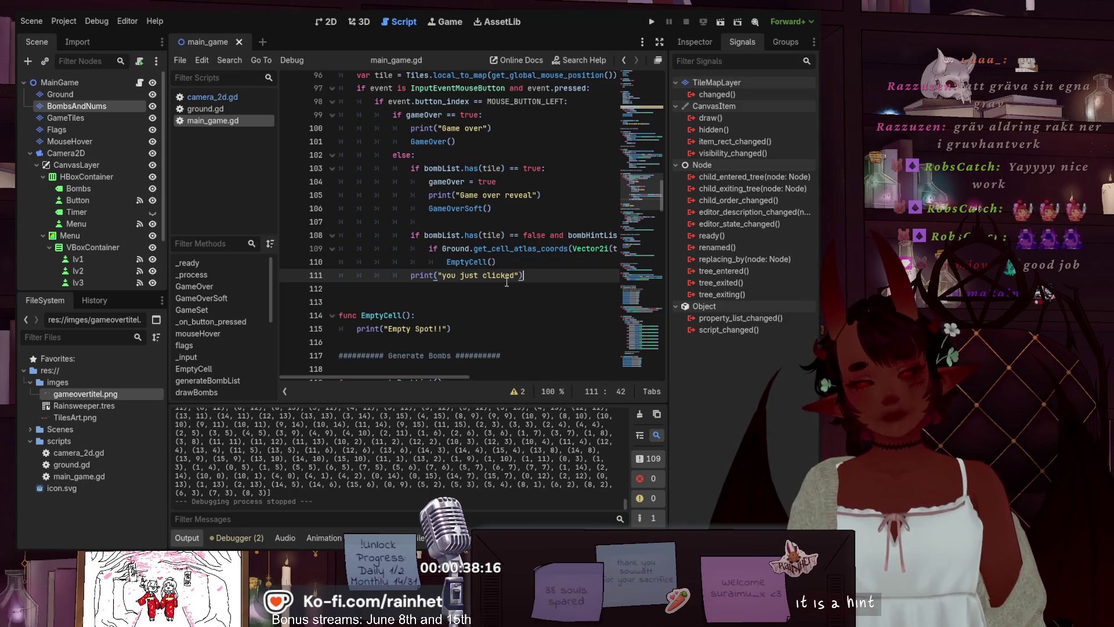
{"action": "mouse_move", "coordinate": [459, 378]}
{"action": "left_mouse_down"}
{"action": "mouse_move", "coordinate": [515, 374]}
{"action": "mouse_move", "coordinate": [447, 357]}
{"action": "left_mouse_up"}
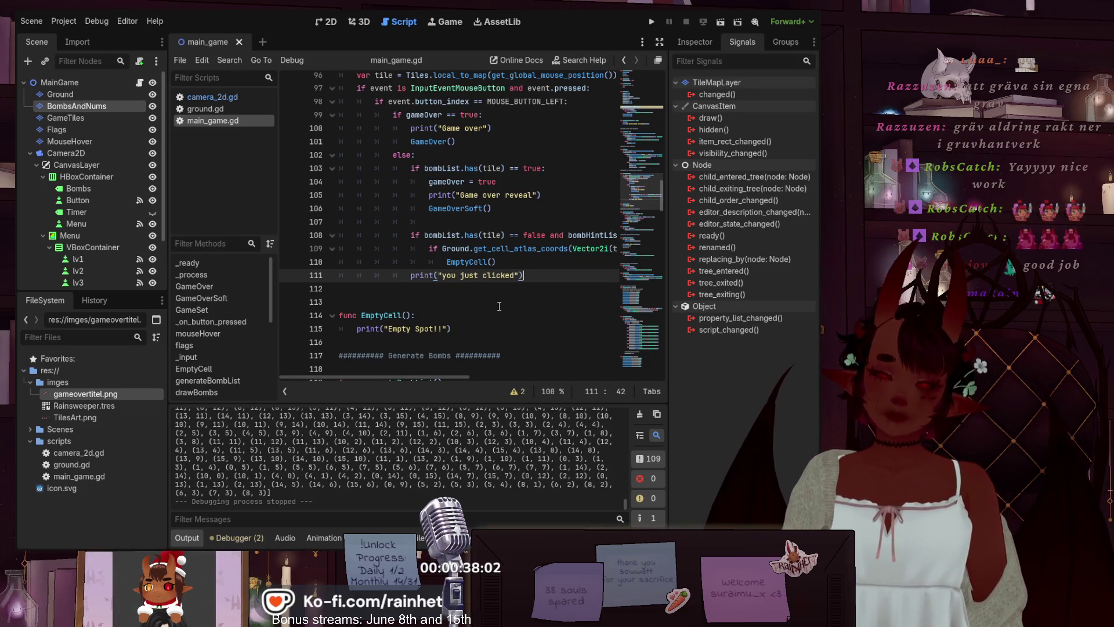
{"action": "key", "text": "Return"}
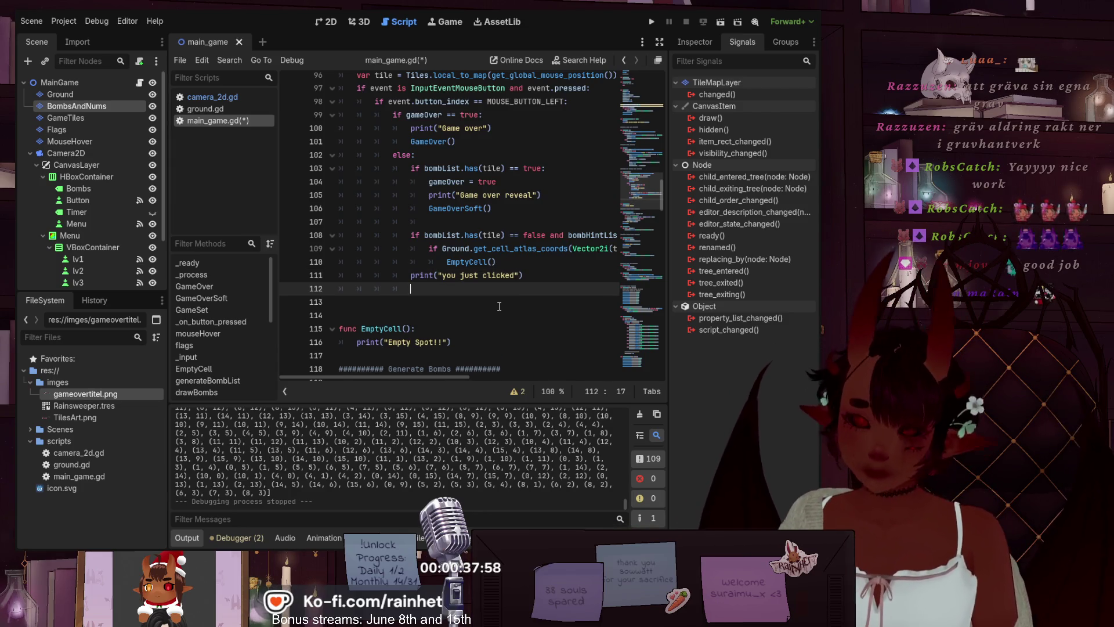
- Add 'if bombHintList.has(tile) == true:' on line 113 by reusing the line 108 condition
{"action": "key", "text": "Return"}
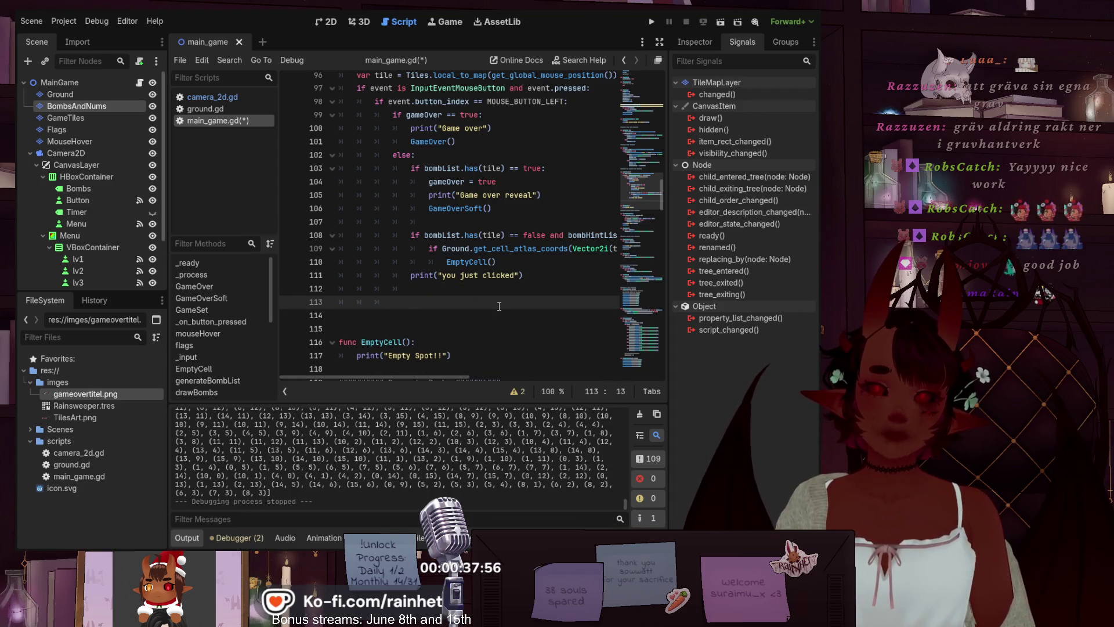
{"action": "key", "text": "Up"}
{"action": "key", "text": "End"}
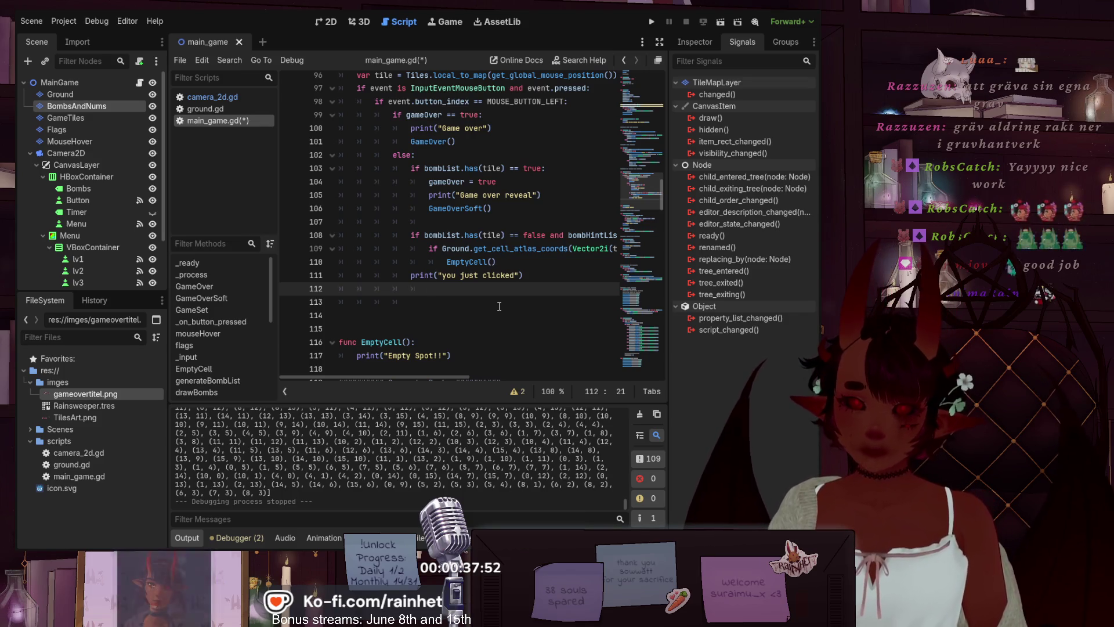
{"action": "left_click", "coordinate": [499, 306]}
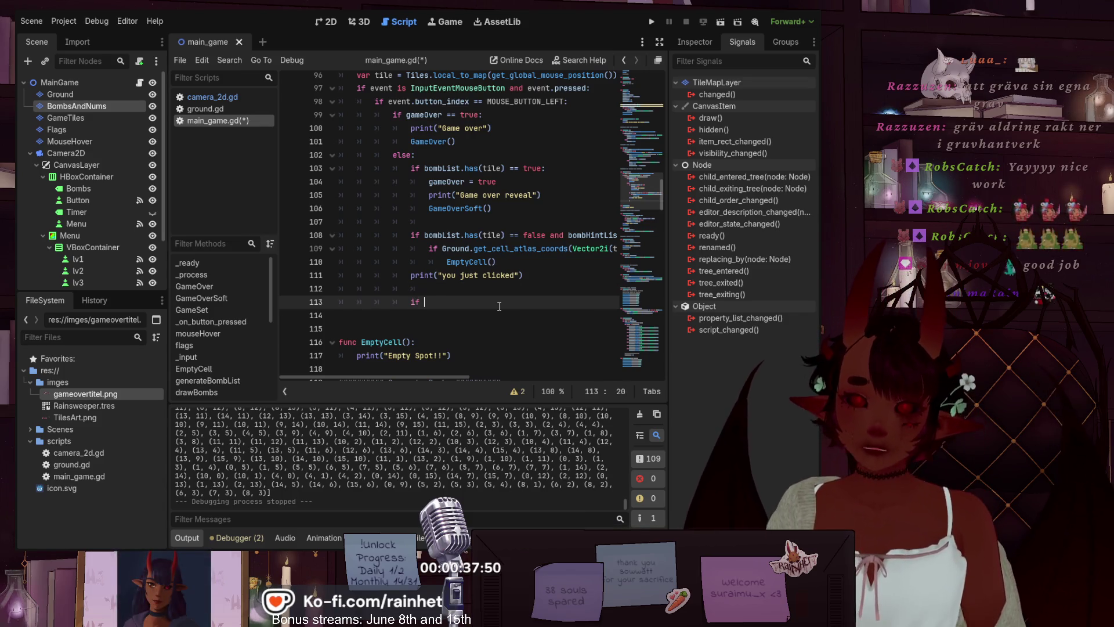
{"action": "left_click_drag", "start_coordinate": [458, 371], "coordinate": [528, 363]}
{"action": "left_click_drag", "start_coordinate": [428, 241], "coordinate": [602, 240]}
{"action": "key", "text": "ctrl+c"}
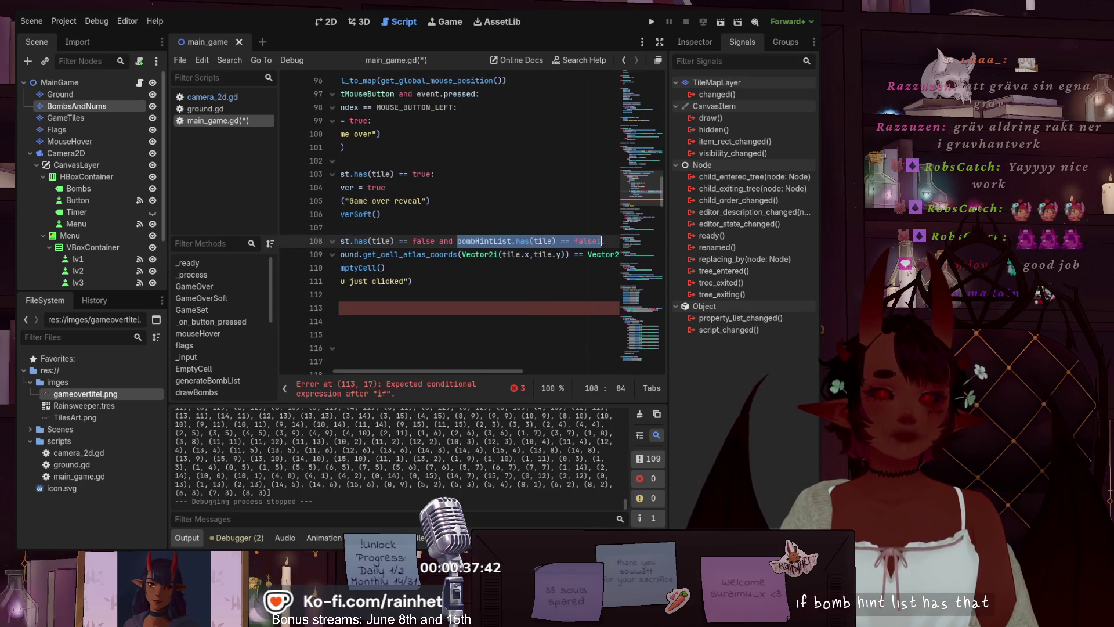
{"action": "left_click", "coordinate": [497, 314]}
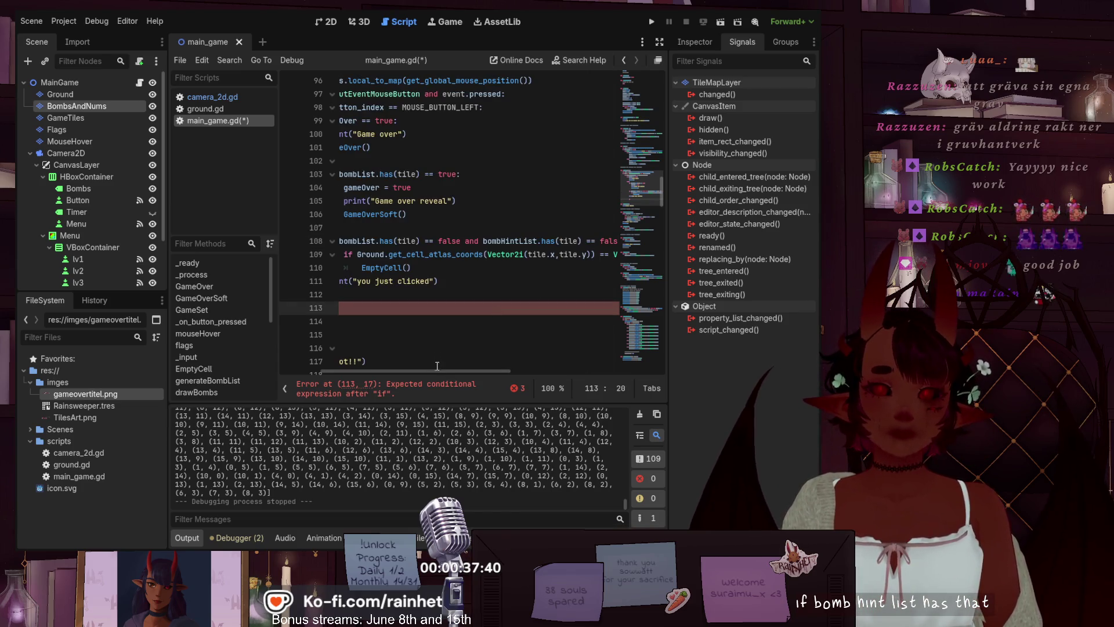
{"action": "left_click_drag", "start_coordinate": [429, 370], "coordinate": [378, 370]}
{"action": "key", "text": "ctrl+v"}
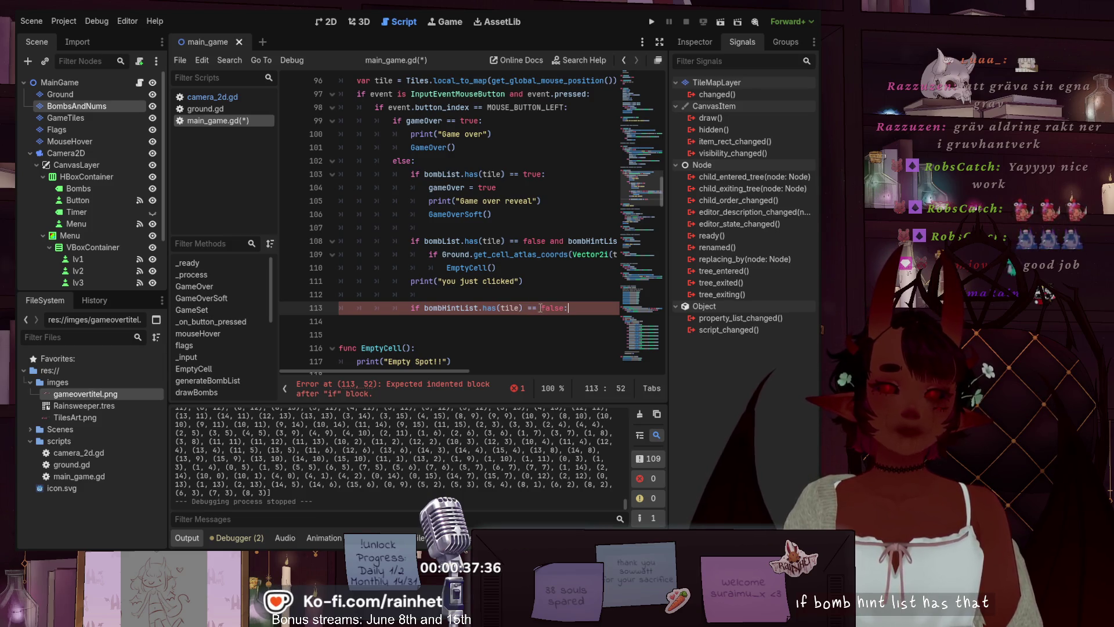
{"action": "left_click_drag", "start_coordinate": [556, 308], "coordinate": [560, 307]}
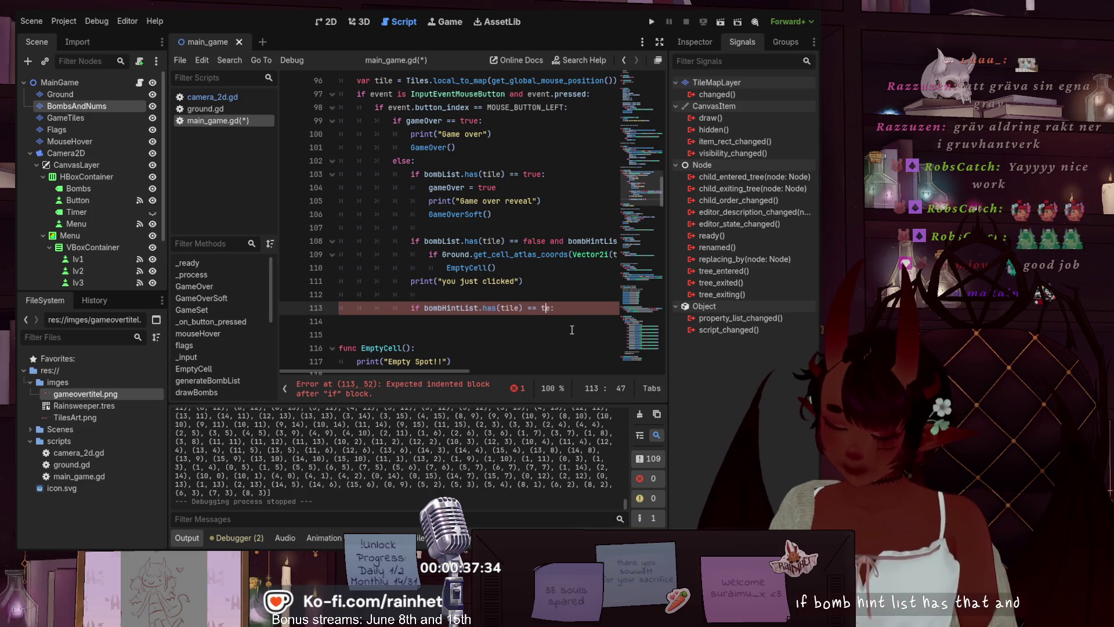
{"action": "type", "text": "rue"}
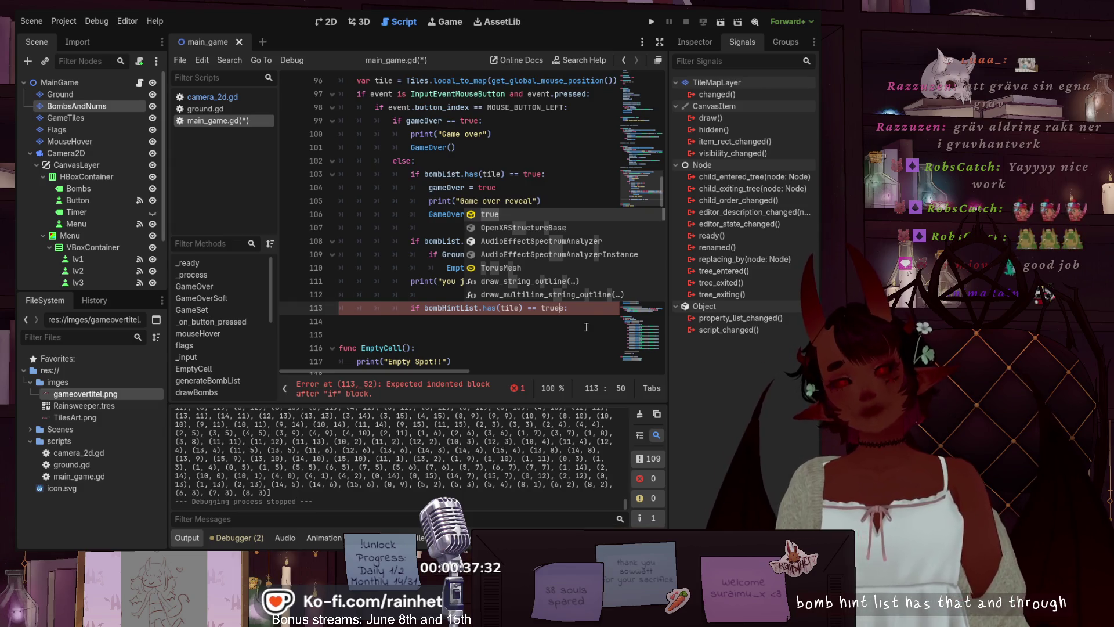
- Add an indented print("this is a hint!") below it, fix the 'truee' typo, and save
{"action": "key", "text": "End"}
{"action": "key", "text": "Return"}
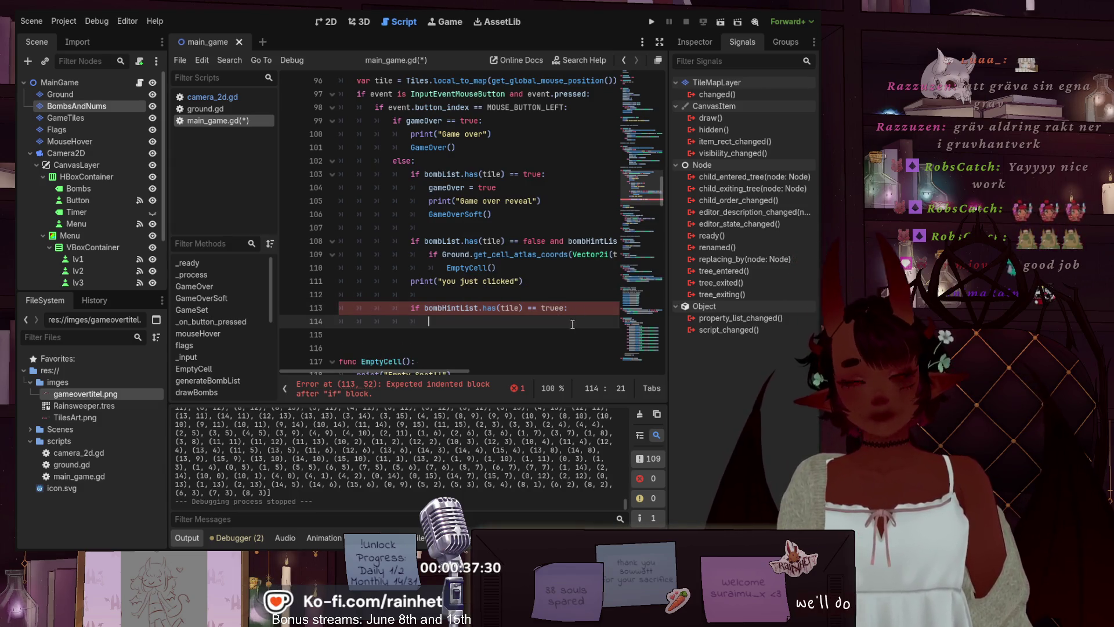
{"action": "left_click_drag", "start_coordinate": [527, 281], "coordinate": [406, 283]}
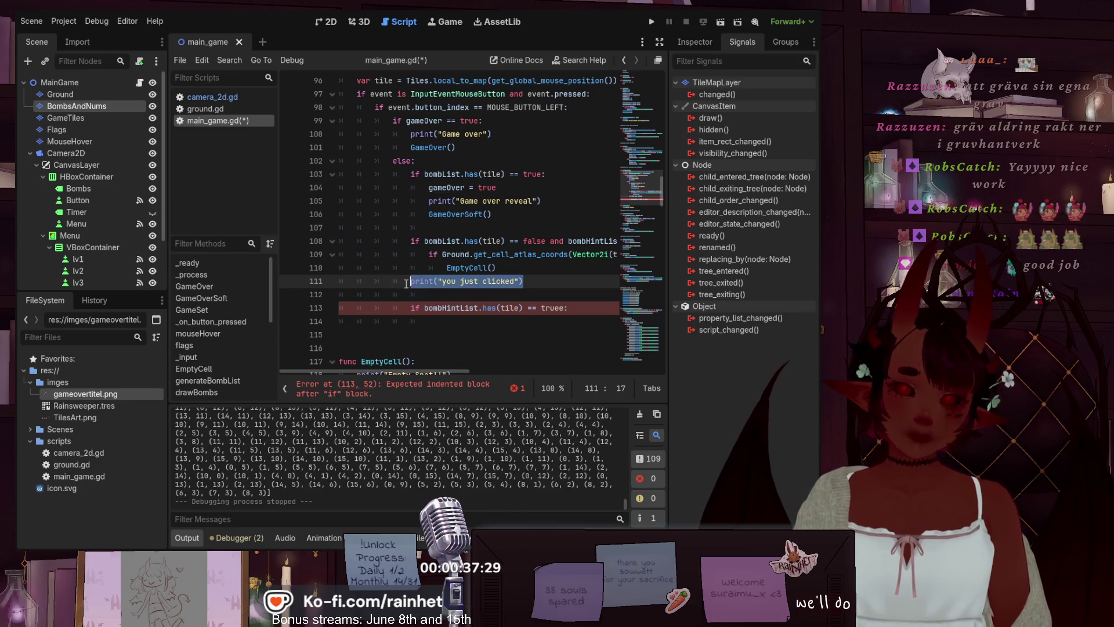
{"action": "key", "text": "ctrl+c"}
{"action": "left_click", "coordinate": [460, 334]}
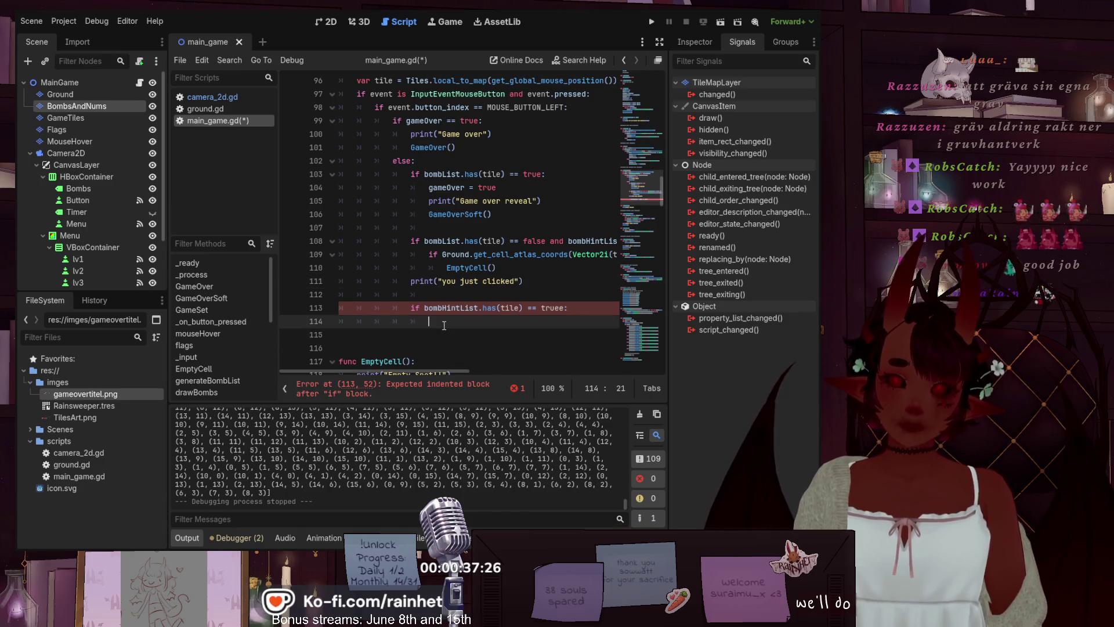
{"action": "left_click", "coordinate": [460, 325]}
{"action": "key", "text": "ctrl+v"}
{"action": "key", "text": "Left"}
{"action": "key", "text": "Left"}
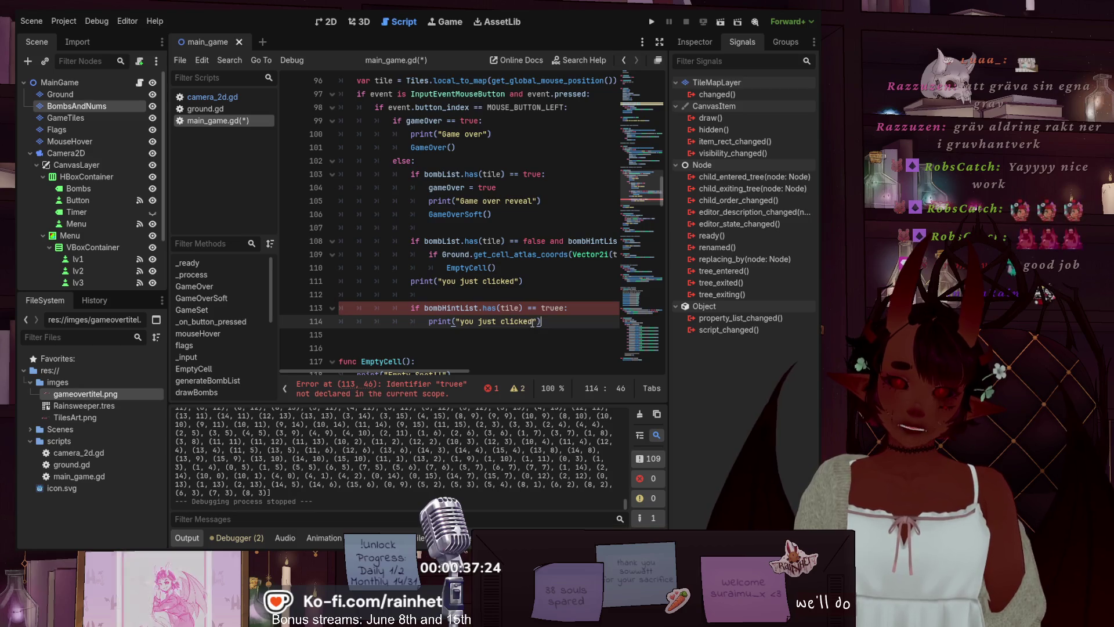
{"action": "key", "text": "BackSpace"}
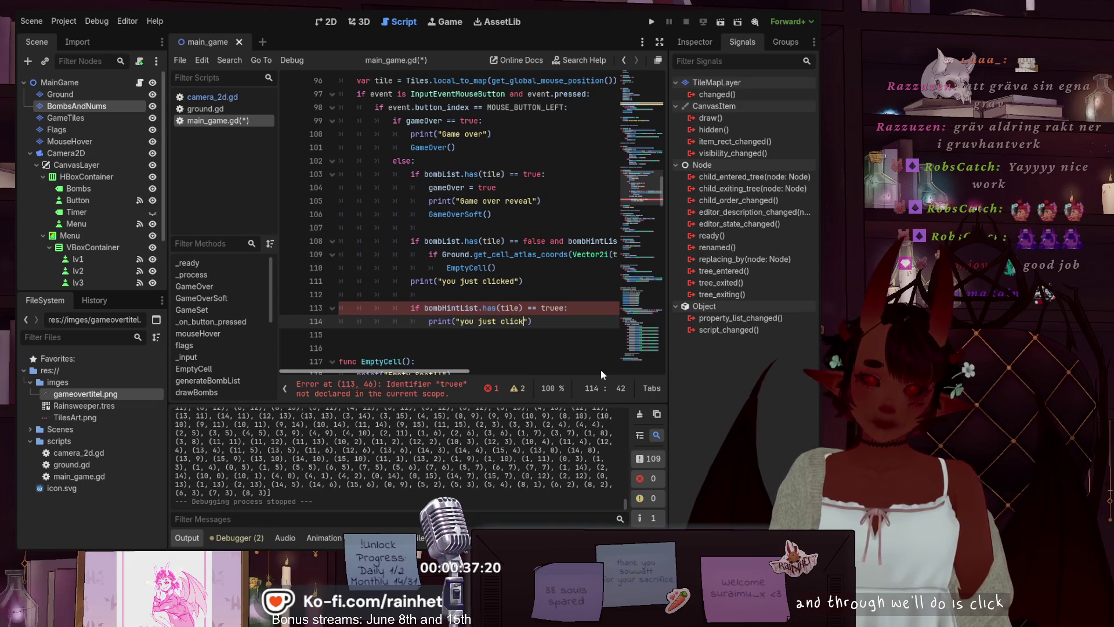
{"action": "key", "text": "BackSpace"}
{"action": "key", "text": "BackSpace"}
{"action": "key", "text": "BackSpace"}
{"action": "key", "text": "BackSpace"}
{"action": "key", "text": "BackSpace"}
{"action": "key", "text": "BackSpace"}
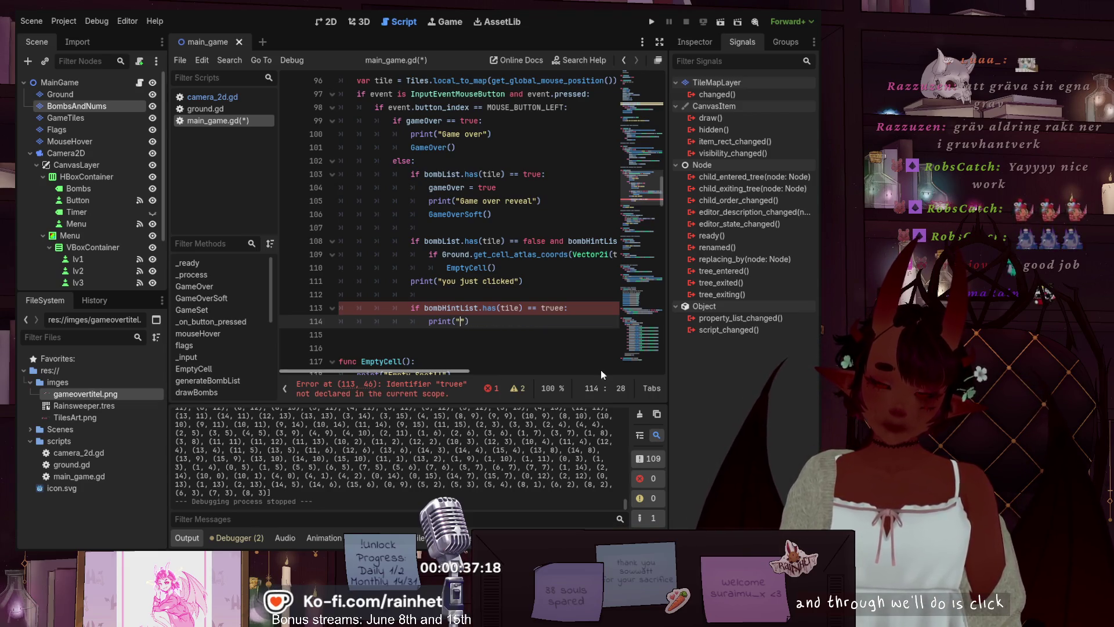
{"action": "type", "text": "this is a hint!"}
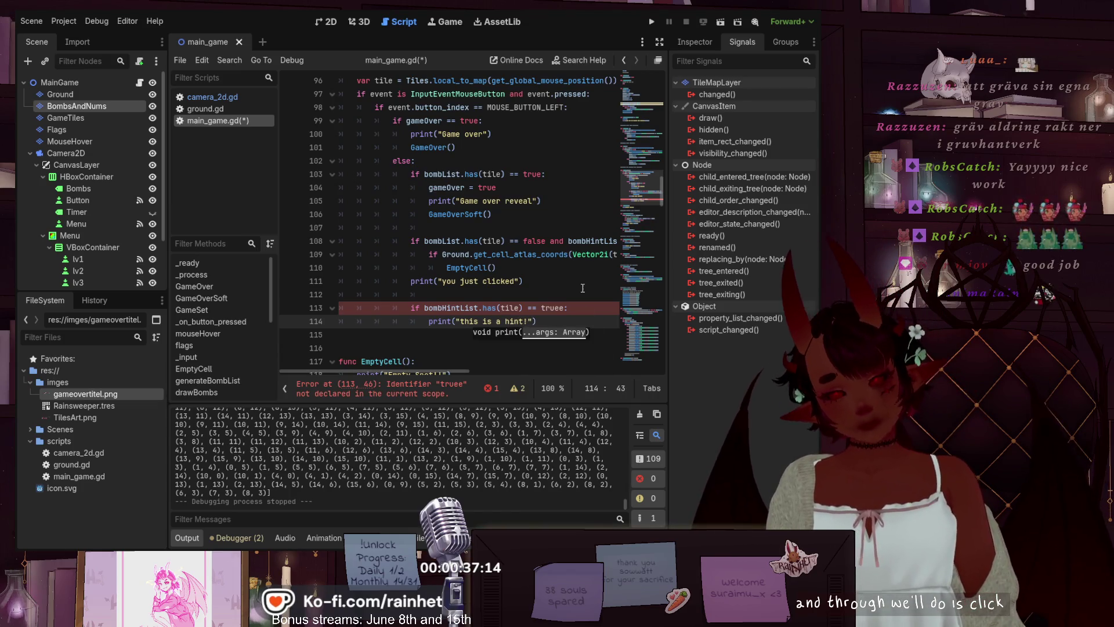
{"action": "left_click", "coordinate": [559, 283]}
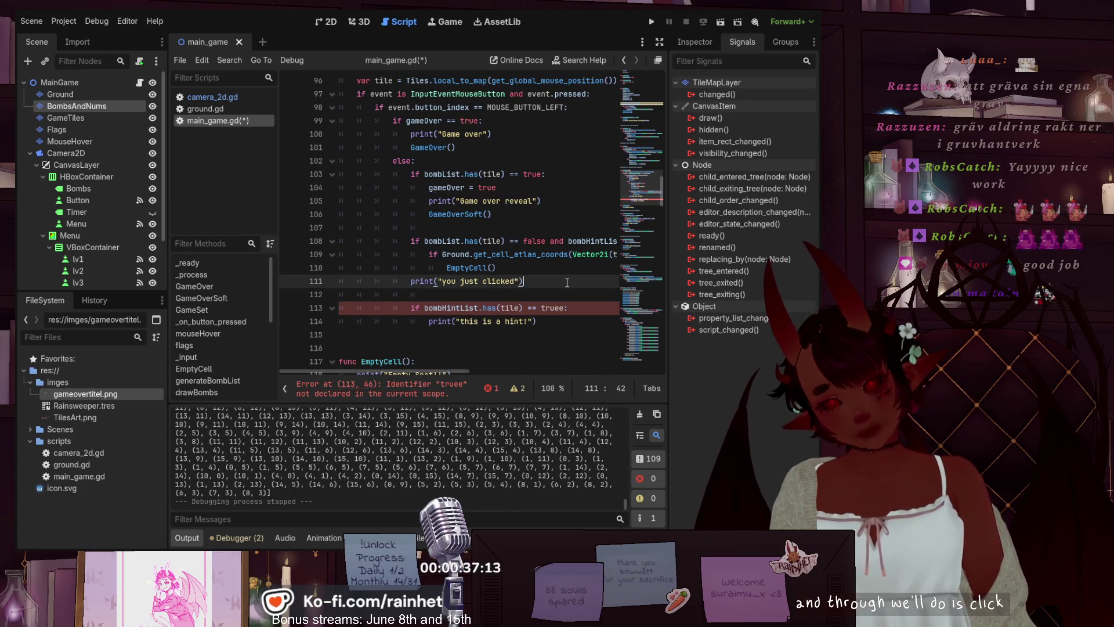
{"action": "left_click", "coordinate": [552, 321]}
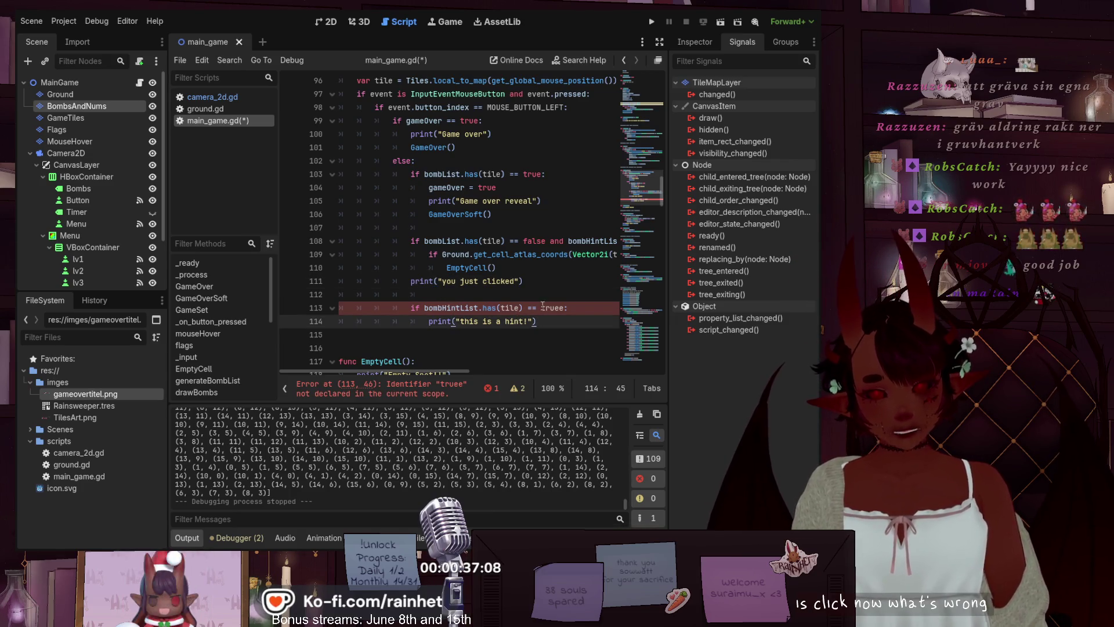
{"action": "left_click", "coordinate": [562, 308]}
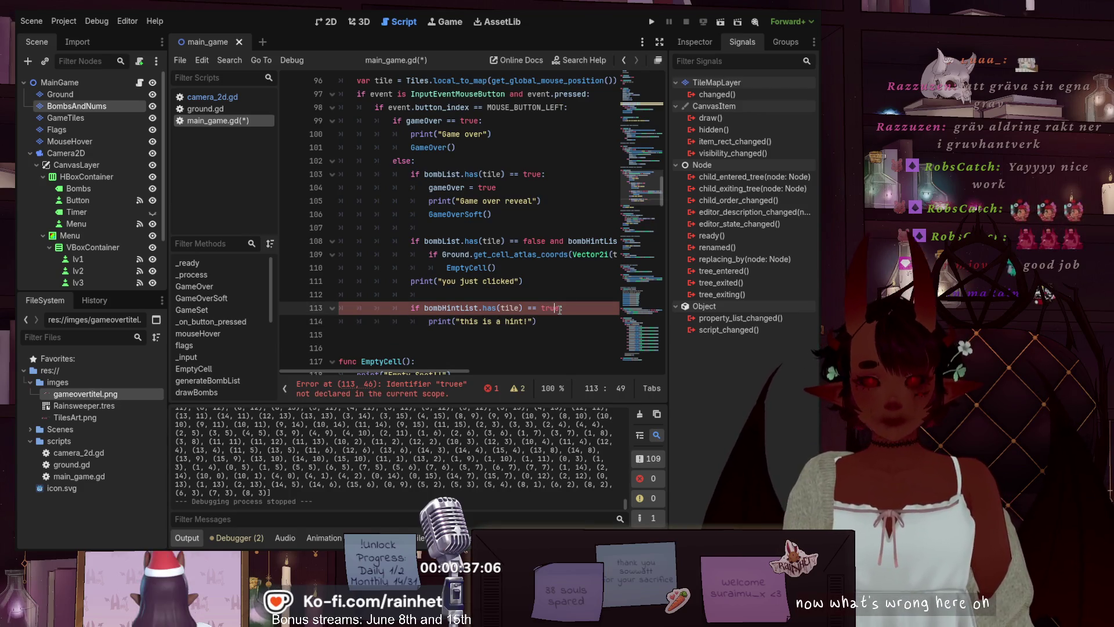
{"action": "key", "text": "Delete"}
{"action": "key", "text": "Up"}
{"action": "key", "text": "Up"}
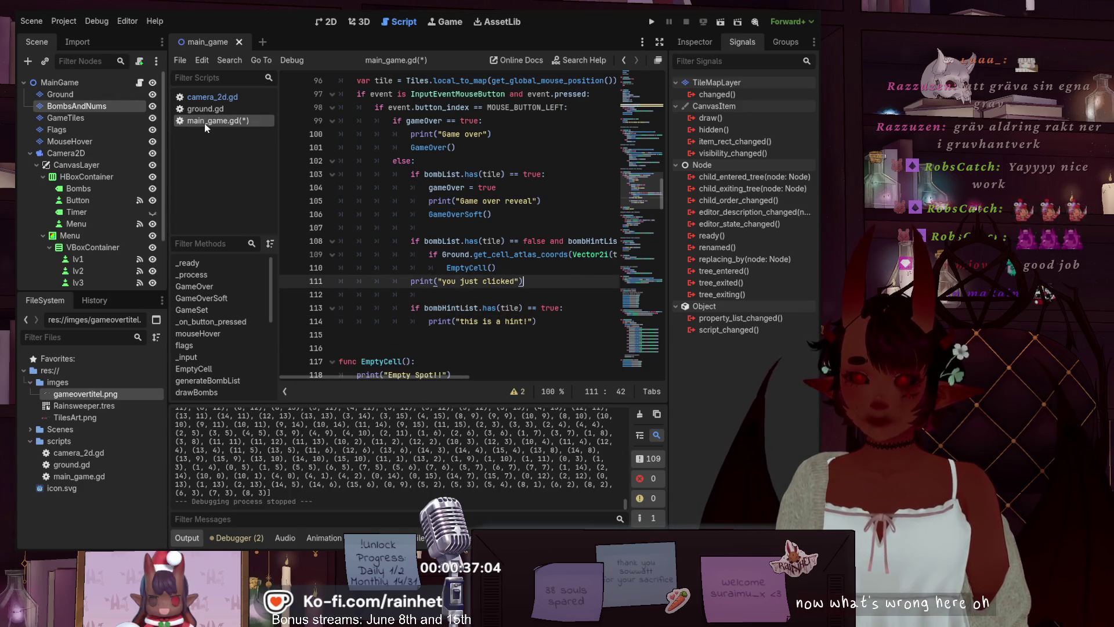
{"action": "key", "text": "ctrl+s"}
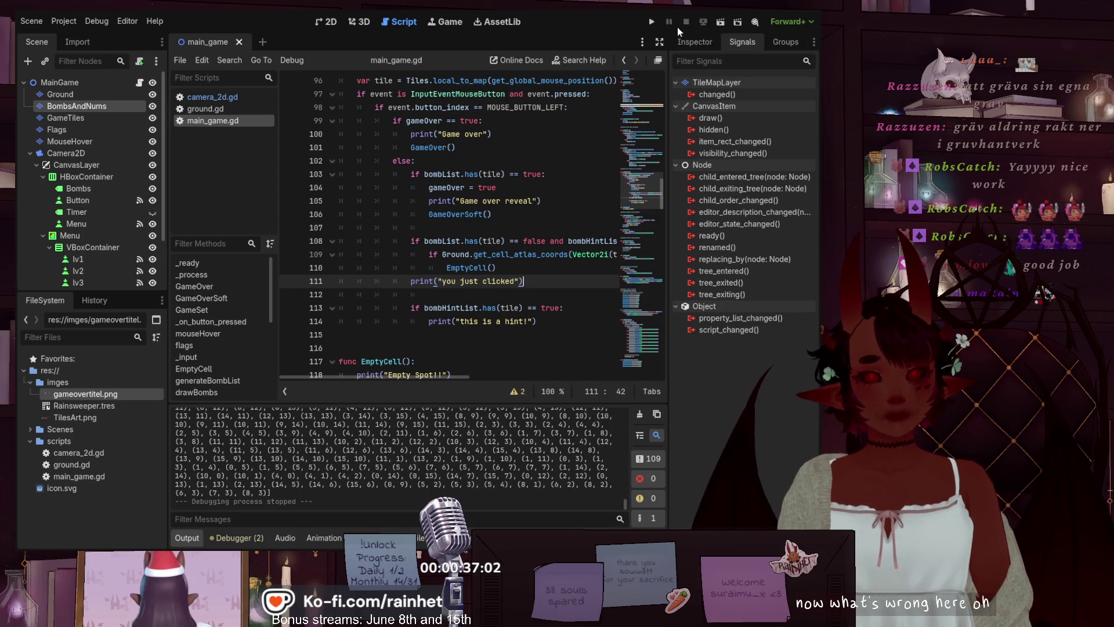
- Run the project, hit a bomb to trigger game over, and restart the board
{"action": "left_click", "coordinate": [651, 21]}
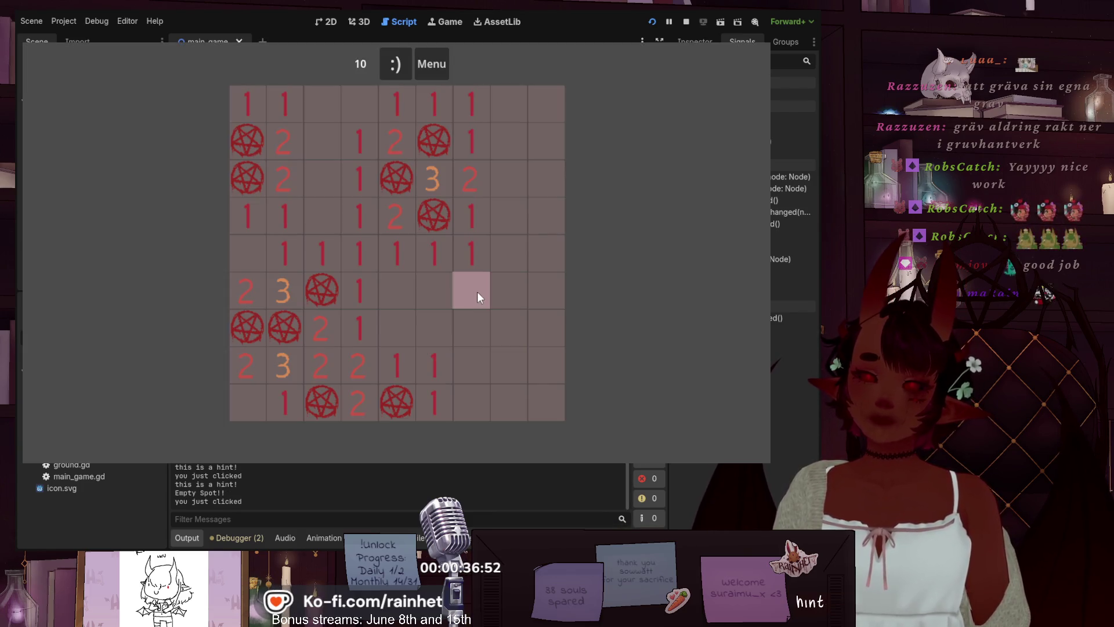
{"action": "left_click", "coordinate": [330, 295]}
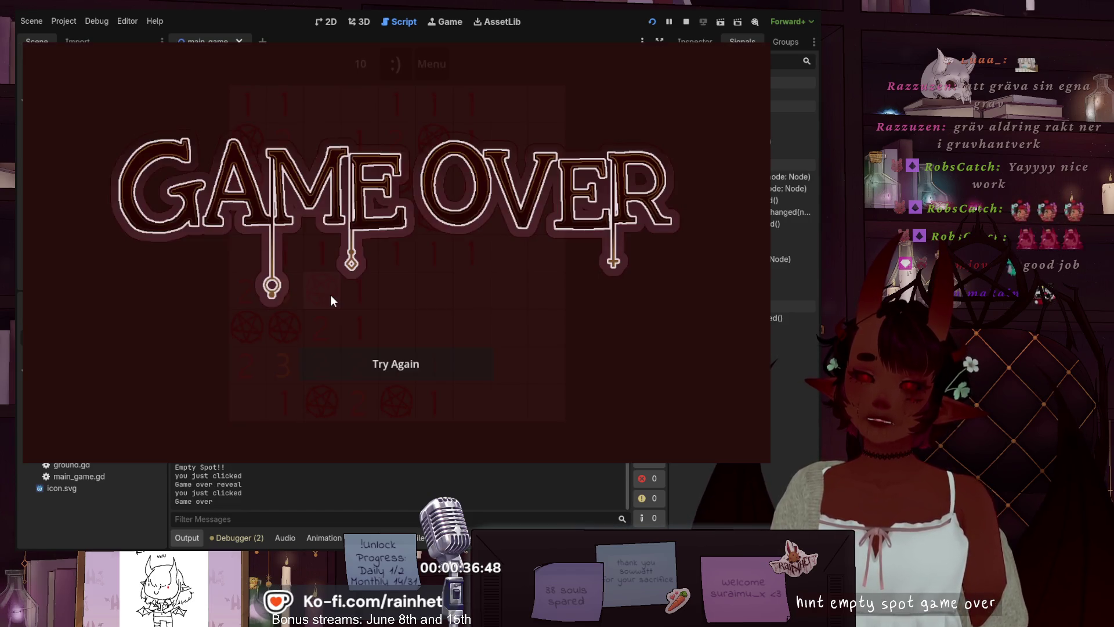
{"action": "left_click", "coordinate": [417, 371]}
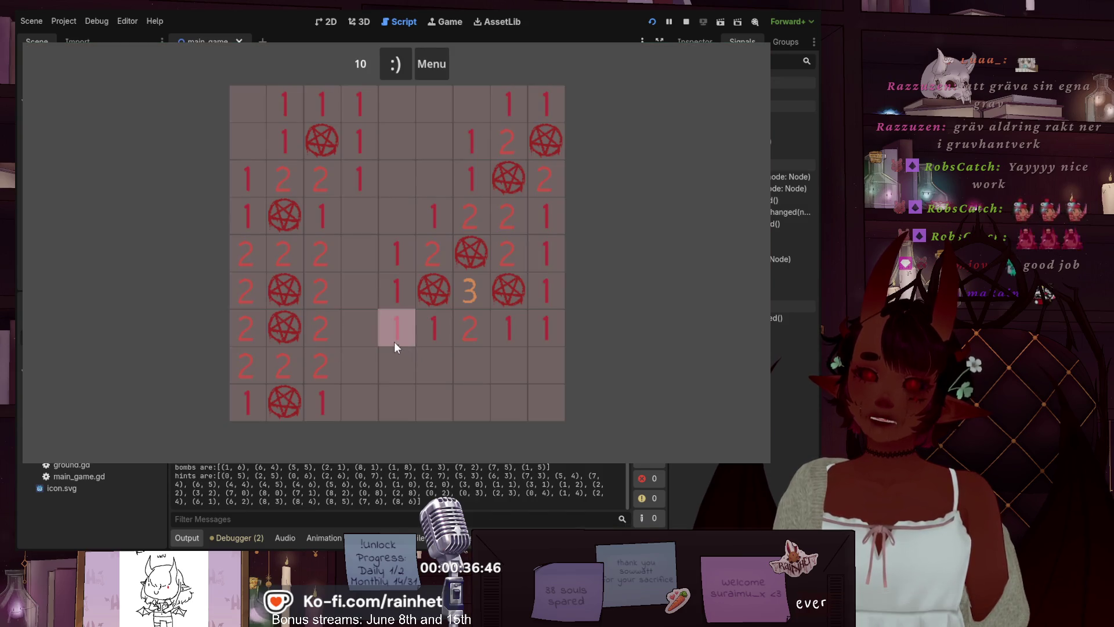
- Click empty and numbered hint tiles to confirm 'this is a hint!' logs, then hit a bomb and restart
{"action": "left_click", "coordinate": [444, 368]}
{"action": "left_click", "coordinate": [509, 368]}
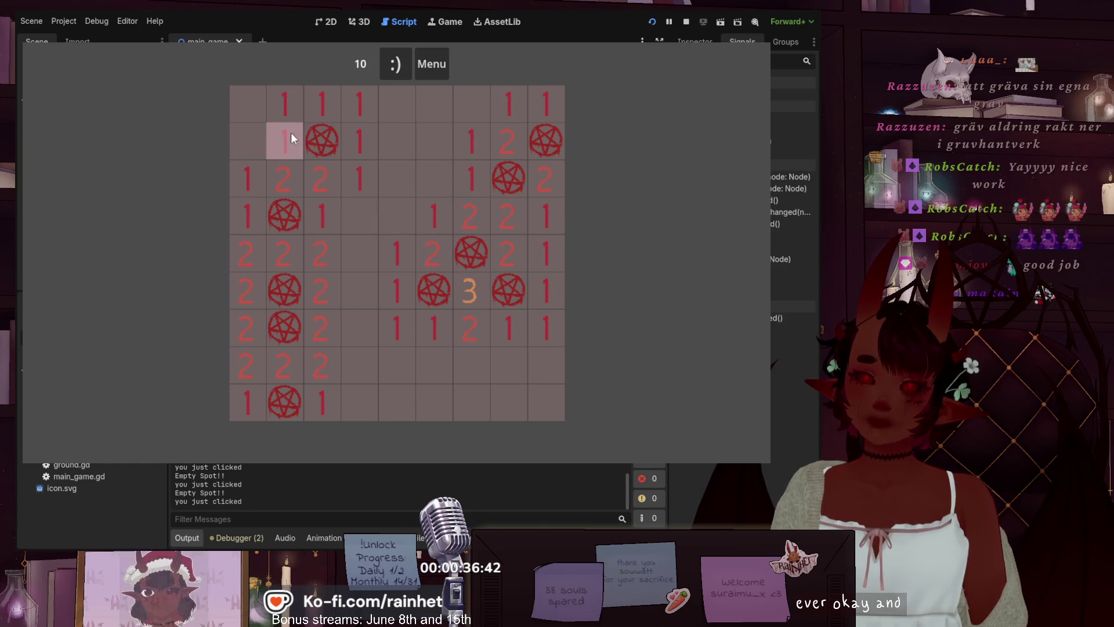
{"action": "left_click", "coordinate": [313, 184]}
{"action": "left_click", "coordinate": [286, 177]}
{"action": "left_click", "coordinate": [256, 182]}
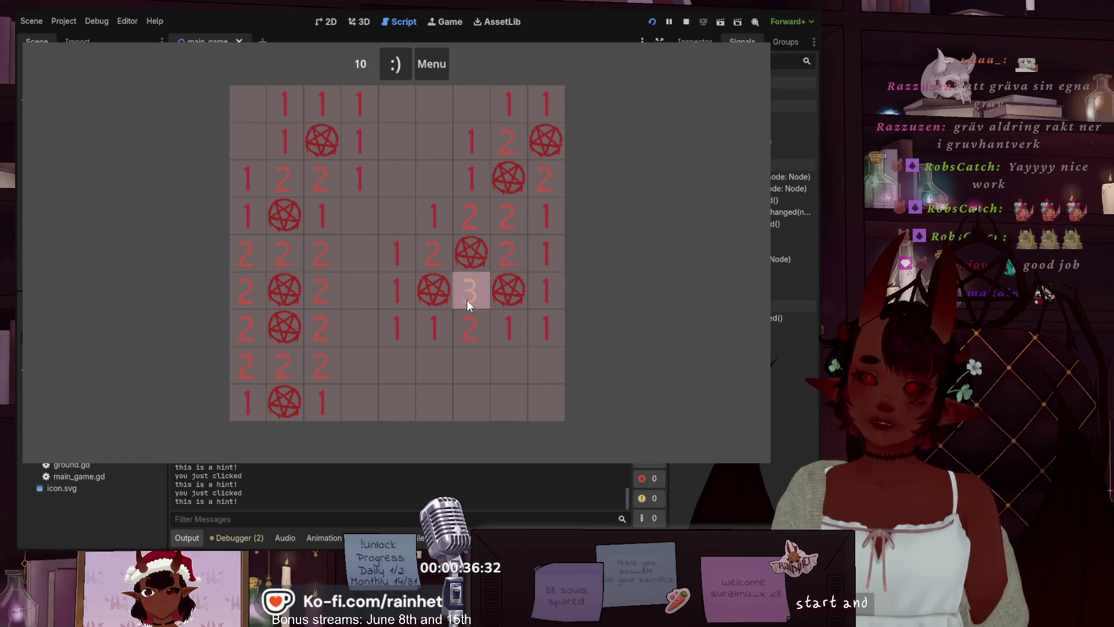
{"action": "left_click", "coordinate": [508, 295]}
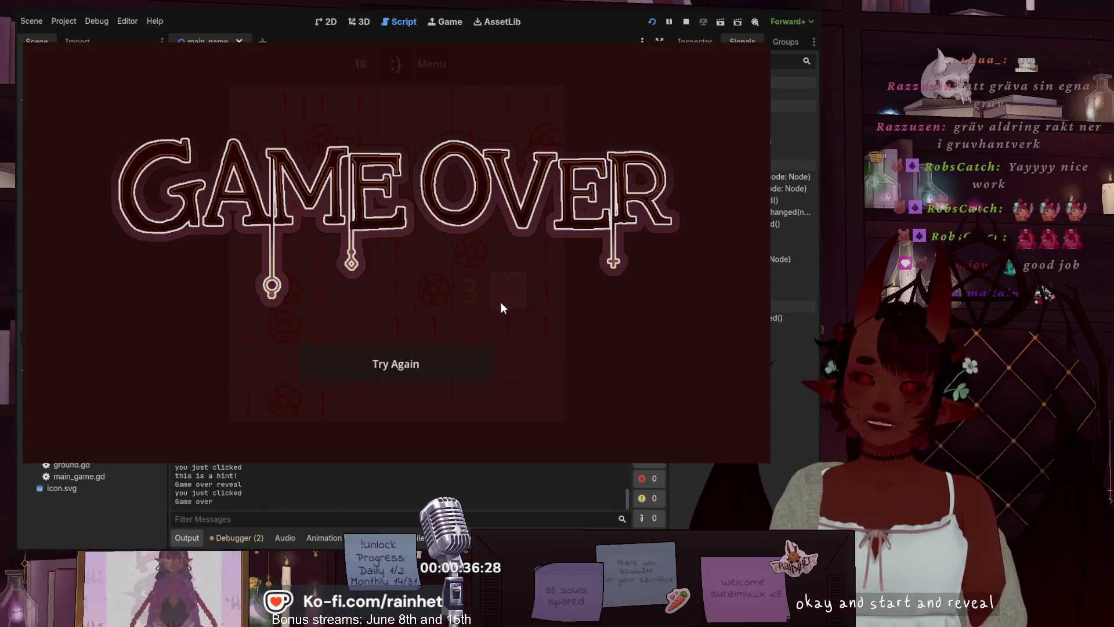
{"action": "left_click", "coordinate": [436, 361]}
- Stop the game, change the line 105 message to 'Game over Bomb reveal', and save main_game.gd
{"action": "key", "text": "F8"}
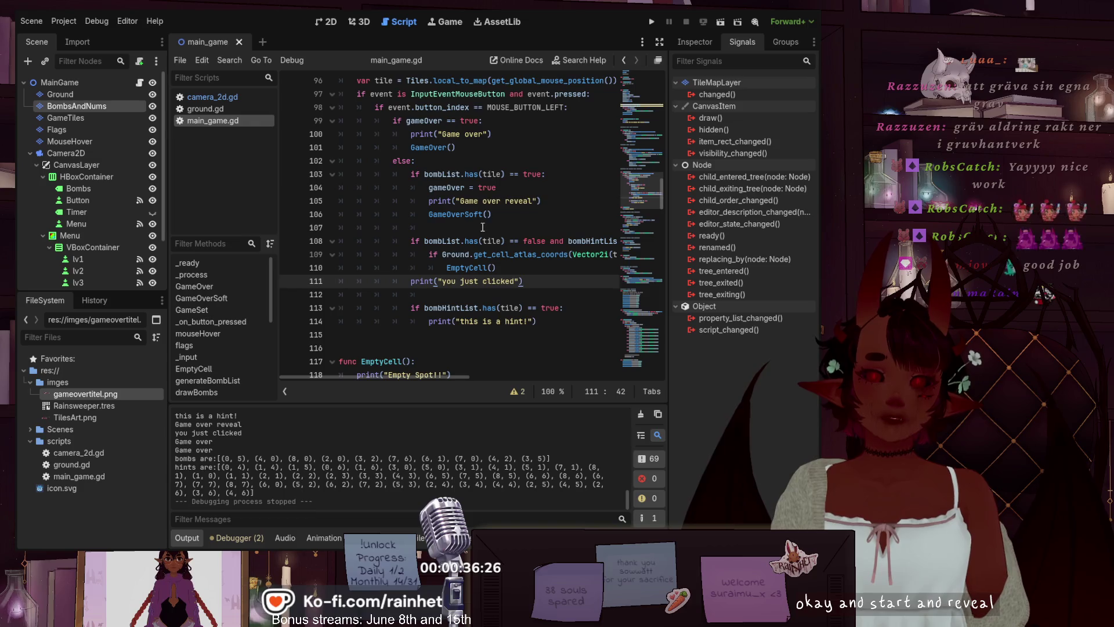
{"action": "left_click_drag", "start_coordinate": [534, 202], "coordinate": [505, 201]}
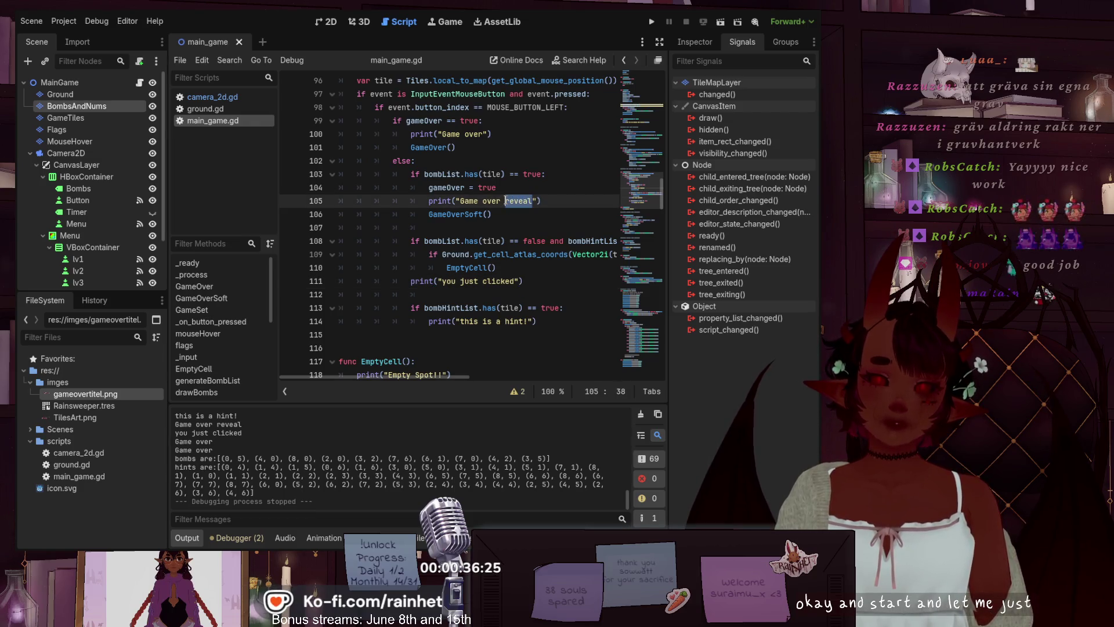
{"action": "type", "text": "B"}
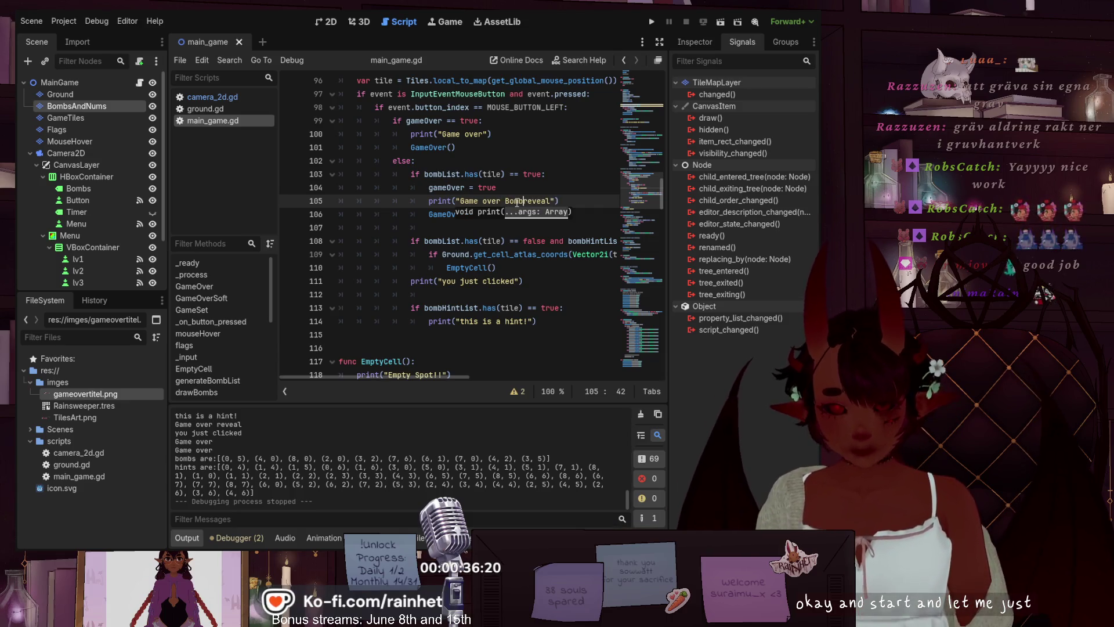
{"action": "type", "text": "omb"}
{"action": "left_click", "coordinate": [554, 174]}
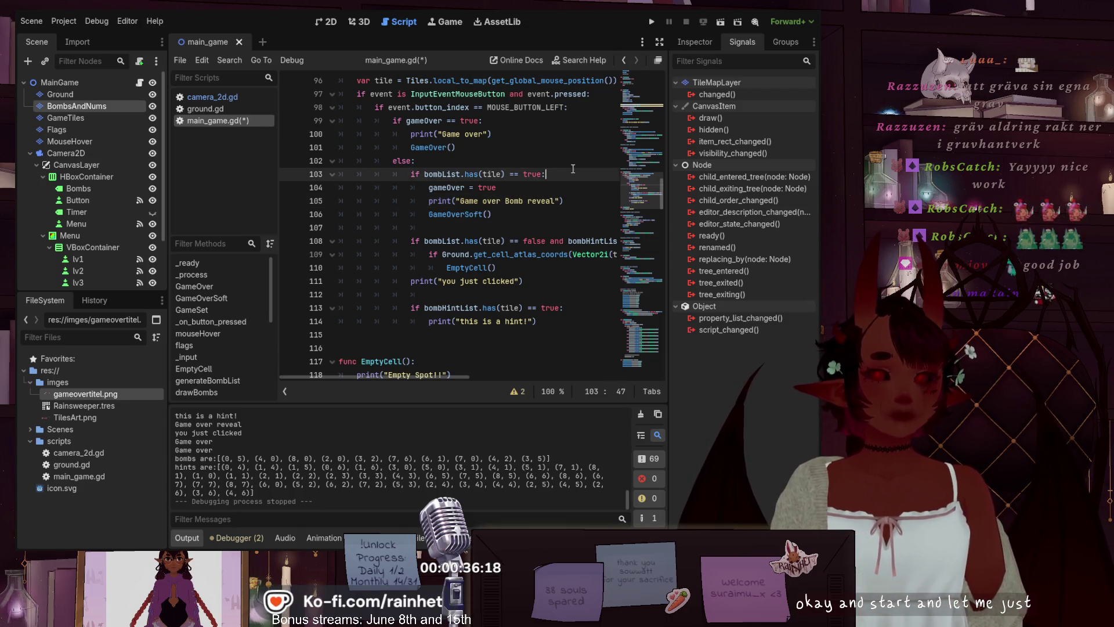
{"action": "key", "text": "ctrl+s"}
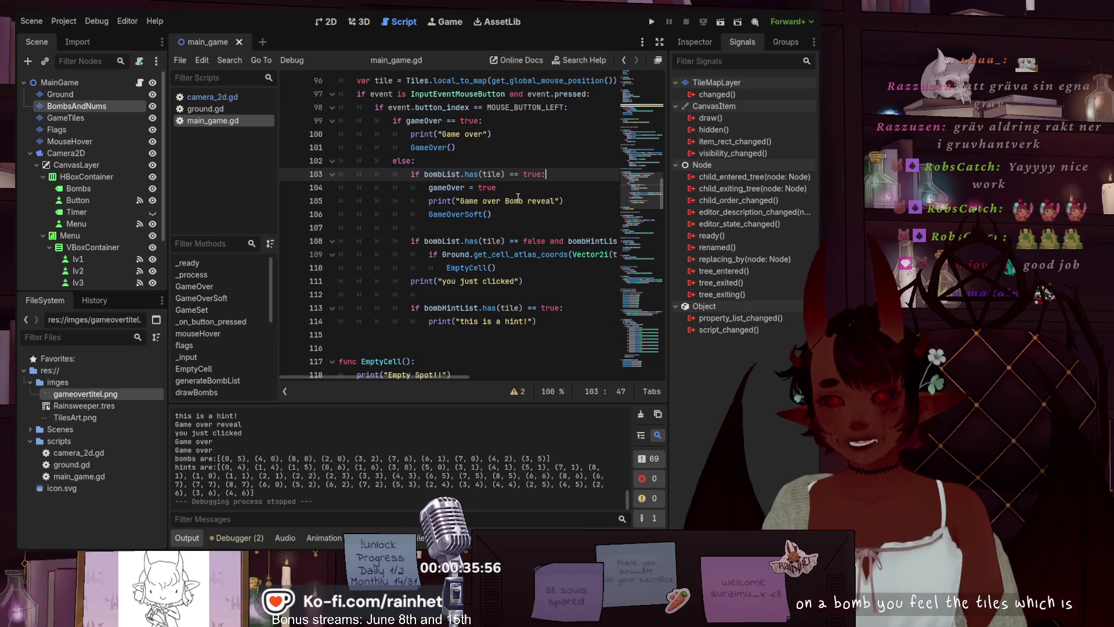
{"action": "left_click", "coordinate": [569, 201]}
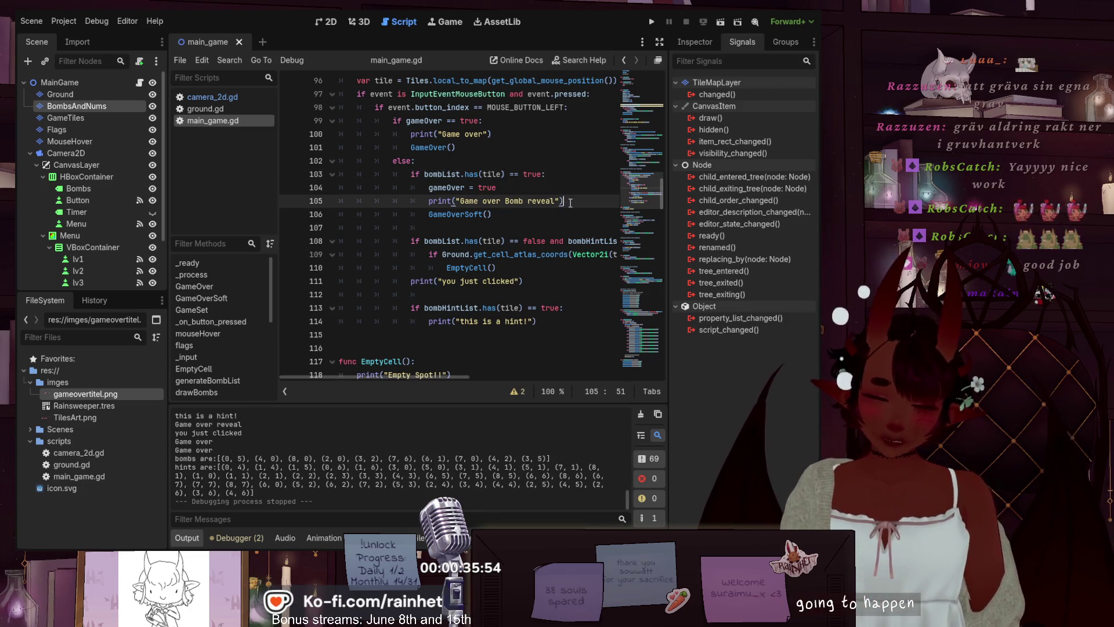
- Add a '#reveal the tiles' comment below the bomb-reveal print and start another comment line
{"action": "key", "text": "Return"}
{"action": "type", "text": "re"}
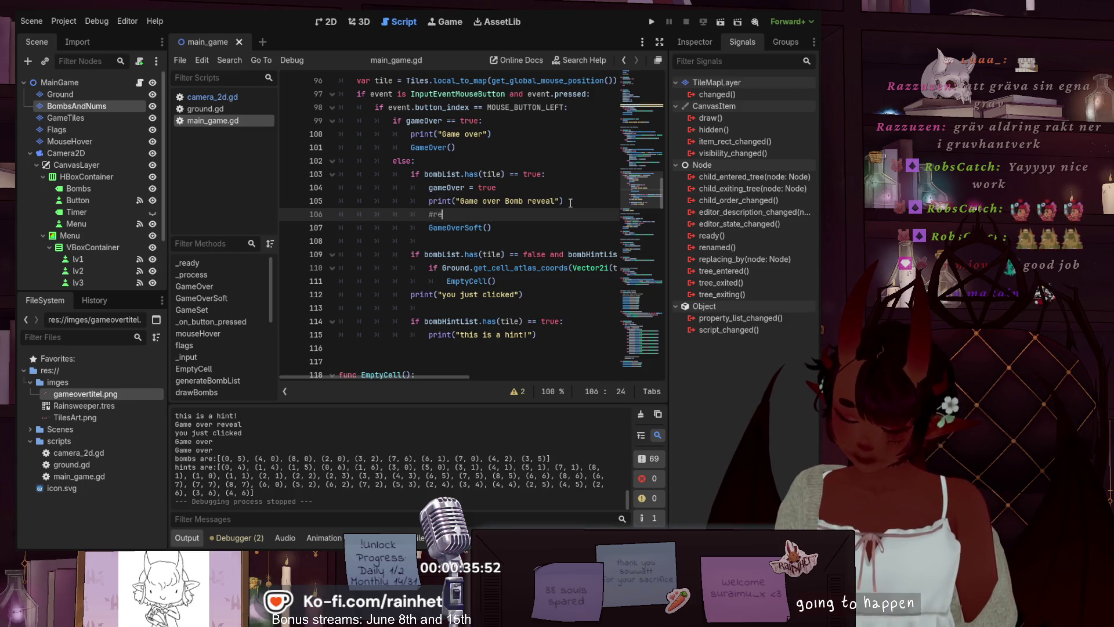
{"action": "type", "text": "veal the "}
{"action": "type", "text": "tiles"}
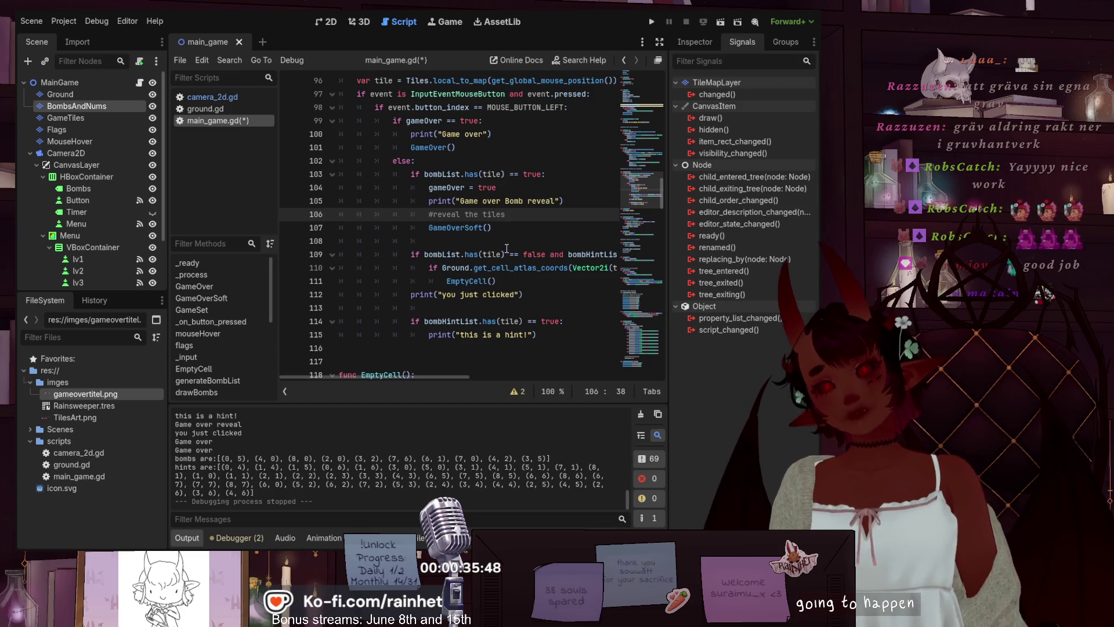
{"action": "left_click", "coordinate": [501, 241]}
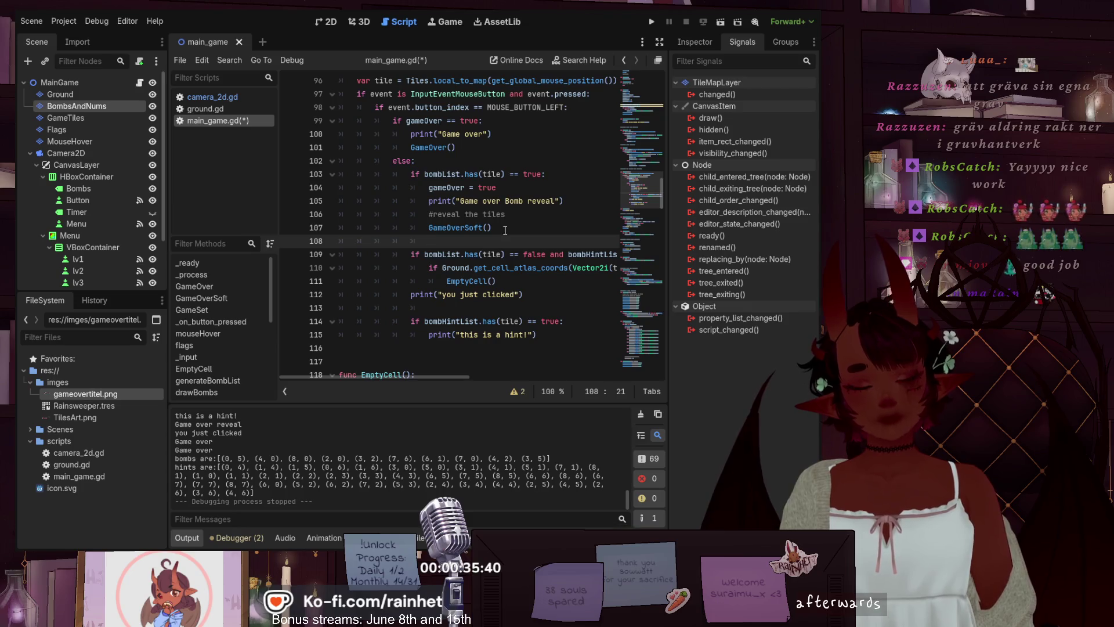
{"action": "left_click", "coordinate": [516, 216]}
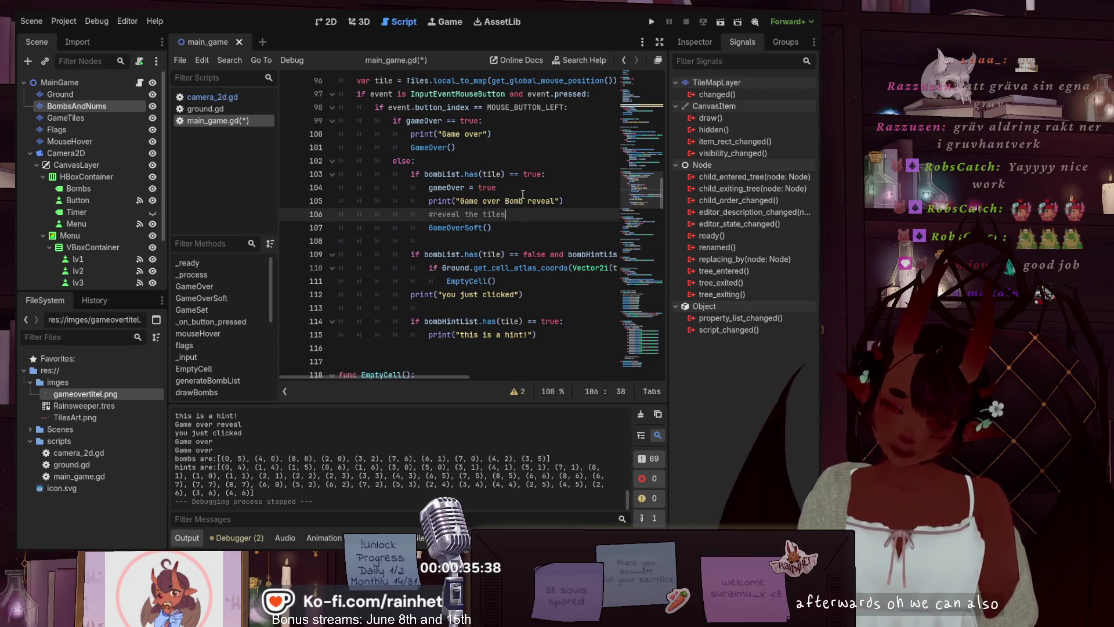
{"action": "key", "text": "Return"}
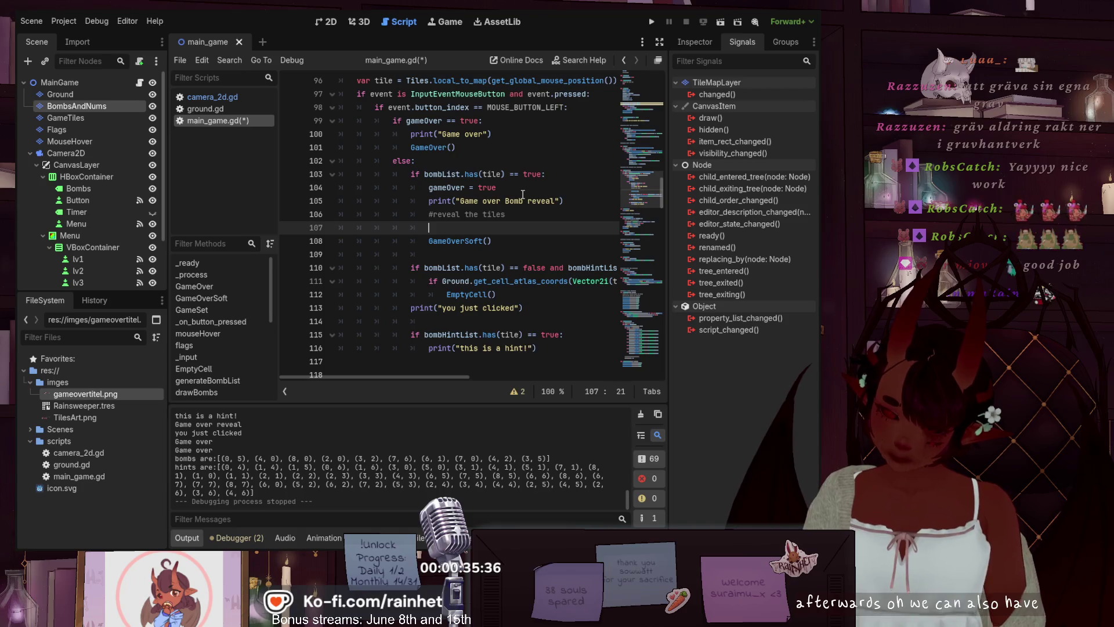
{"action": "type", "text": "#"}
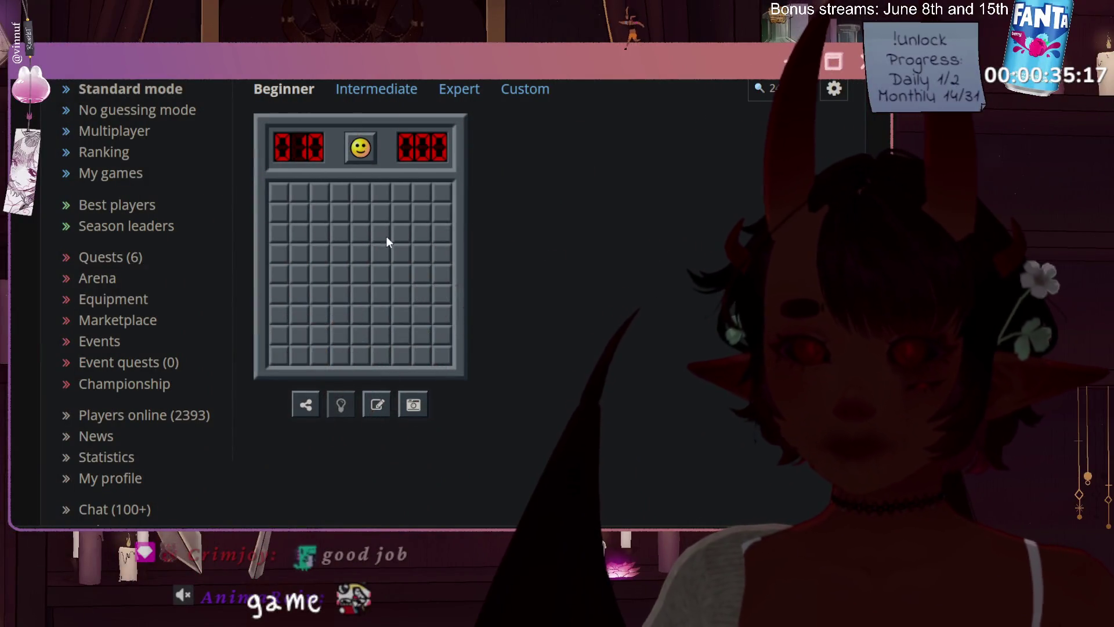
- Open the left and centre of the beginner board, flagging the mines found around the red 3
{"action": "left_click", "coordinate": [386, 236]}
{"action": "right_click", "coordinate": [280, 232]}
{"action": "right_click", "coordinate": [360, 274]}
{"action": "left_click", "coordinate": [379, 275]}
{"action": "left_click", "coordinate": [353, 294]}
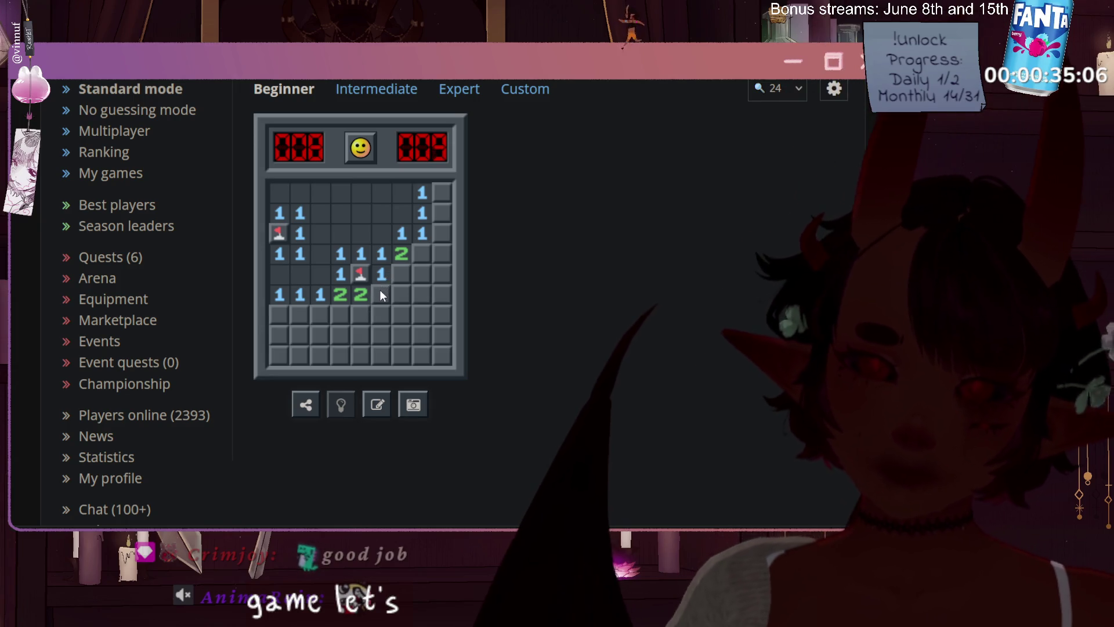
{"action": "left_click", "coordinate": [380, 291]}
{"action": "left_click", "coordinate": [395, 271]}
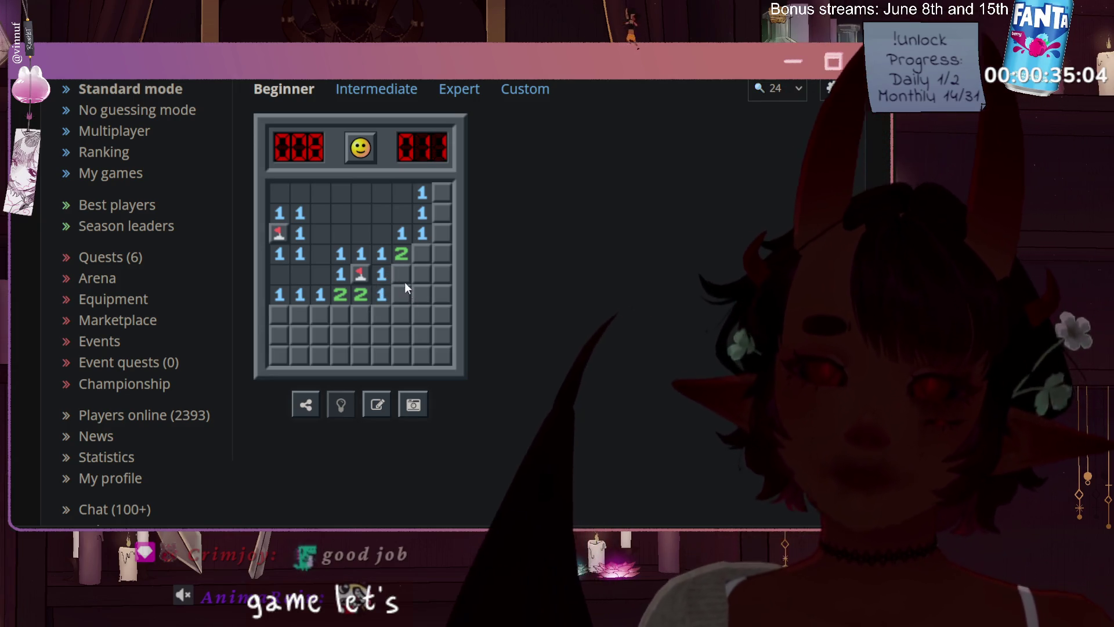
{"action": "left_click", "coordinate": [398, 299]}
{"action": "left_click", "coordinate": [399, 311]}
{"action": "left_click", "coordinate": [383, 311]}
{"action": "left_click", "coordinate": [360, 312]}
{"action": "right_click", "coordinate": [340, 313]}
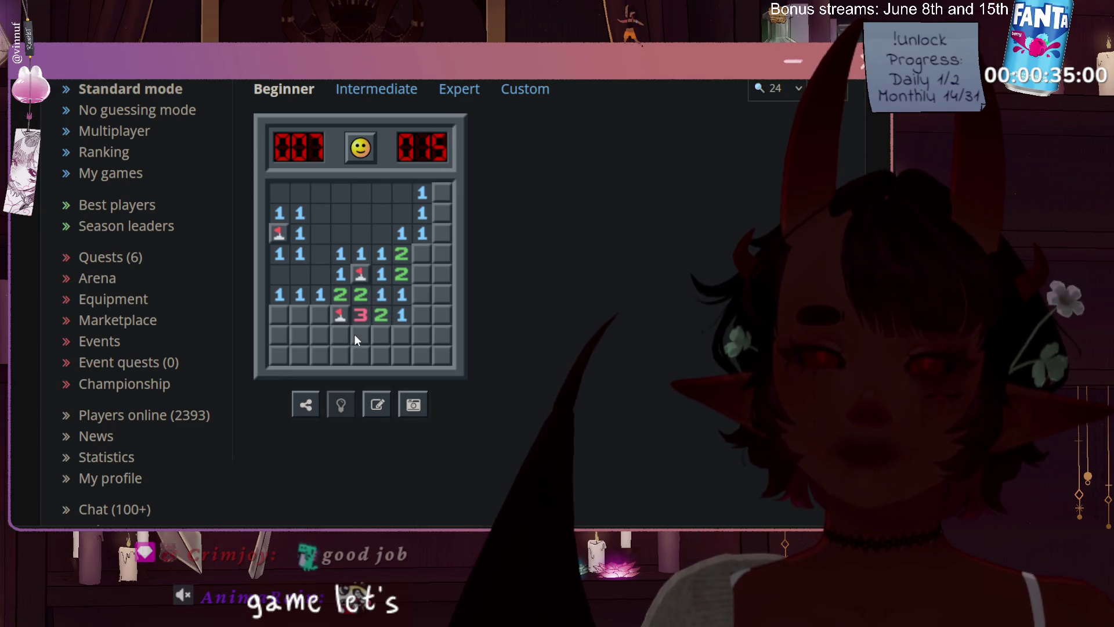
{"action": "left_click", "coordinate": [318, 301]}
{"action": "right_click", "coordinate": [276, 316]}
{"action": "left_click", "coordinate": [280, 329]}
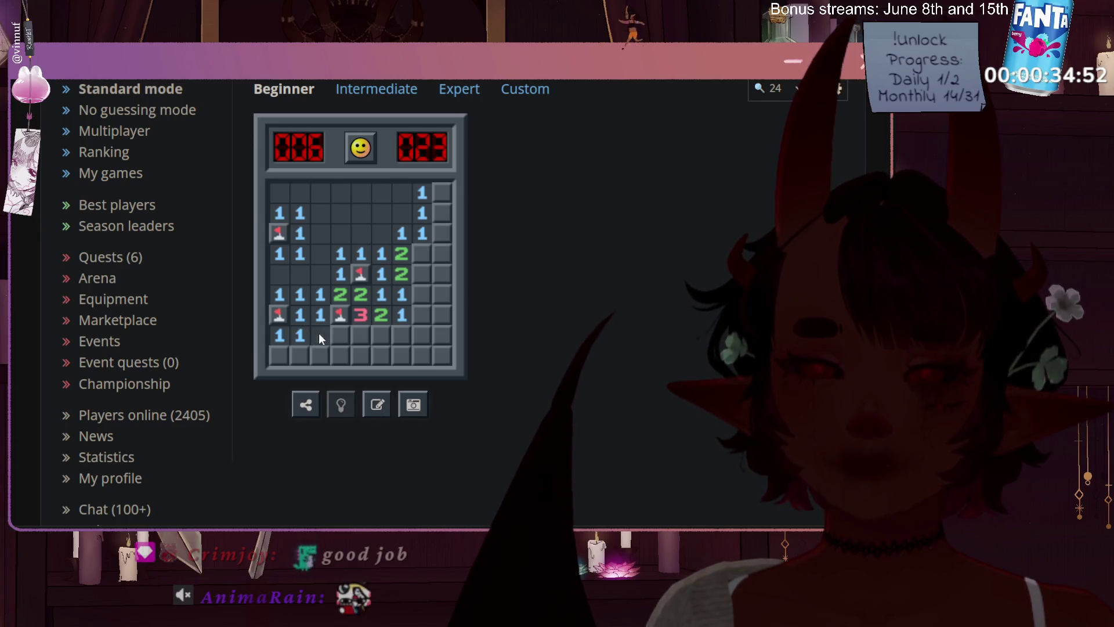
{"action": "left_click", "coordinate": [325, 315]}
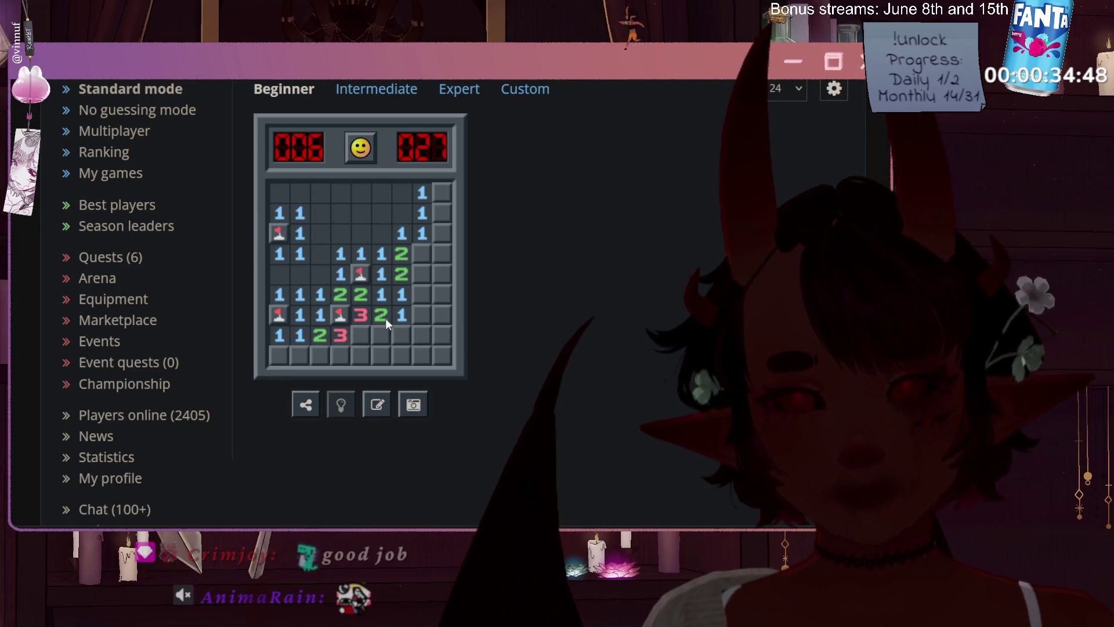
- Flag the right-column and bottom-row mines and open the remaining safe cells to win
{"action": "right_click", "coordinate": [422, 251]}
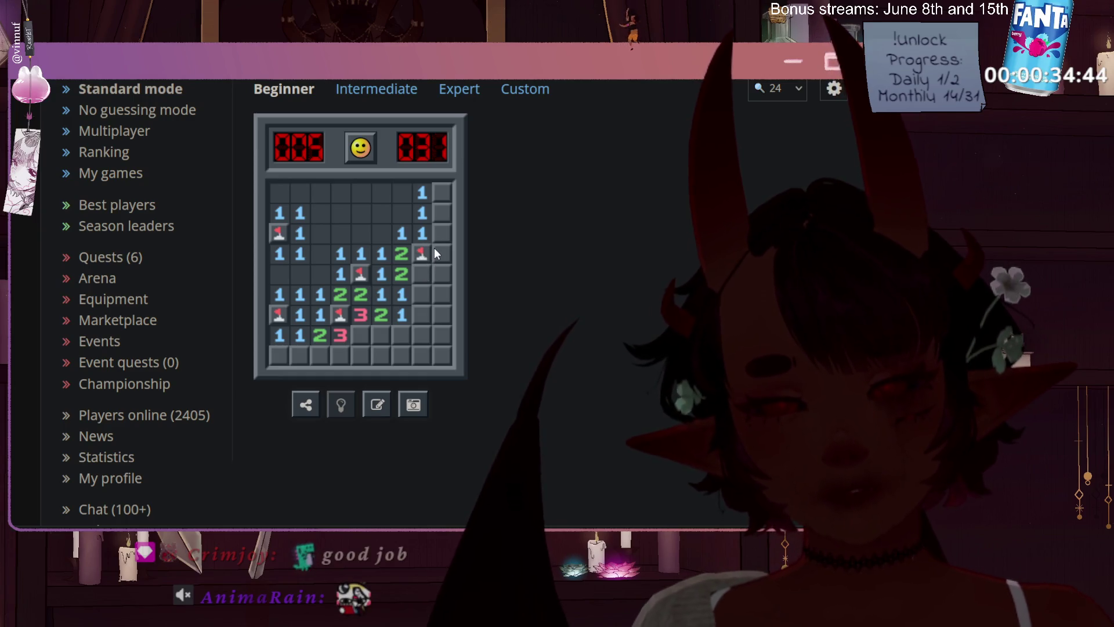
{"action": "right_click", "coordinate": [421, 272]}
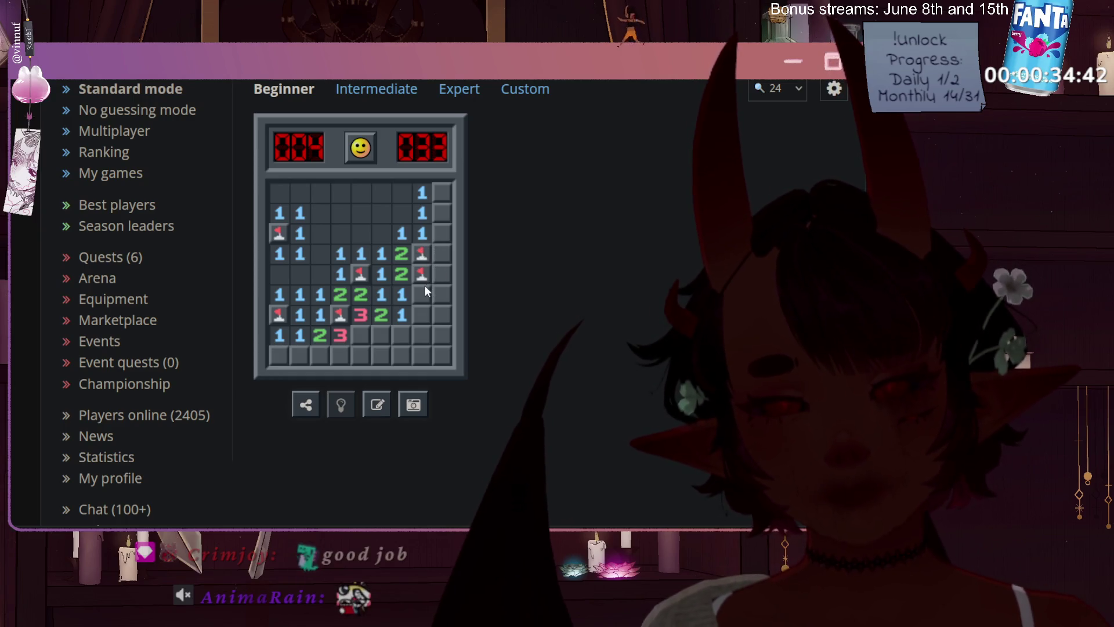
{"action": "left_click", "coordinate": [425, 287]}
{"action": "left_click", "coordinate": [437, 232]}
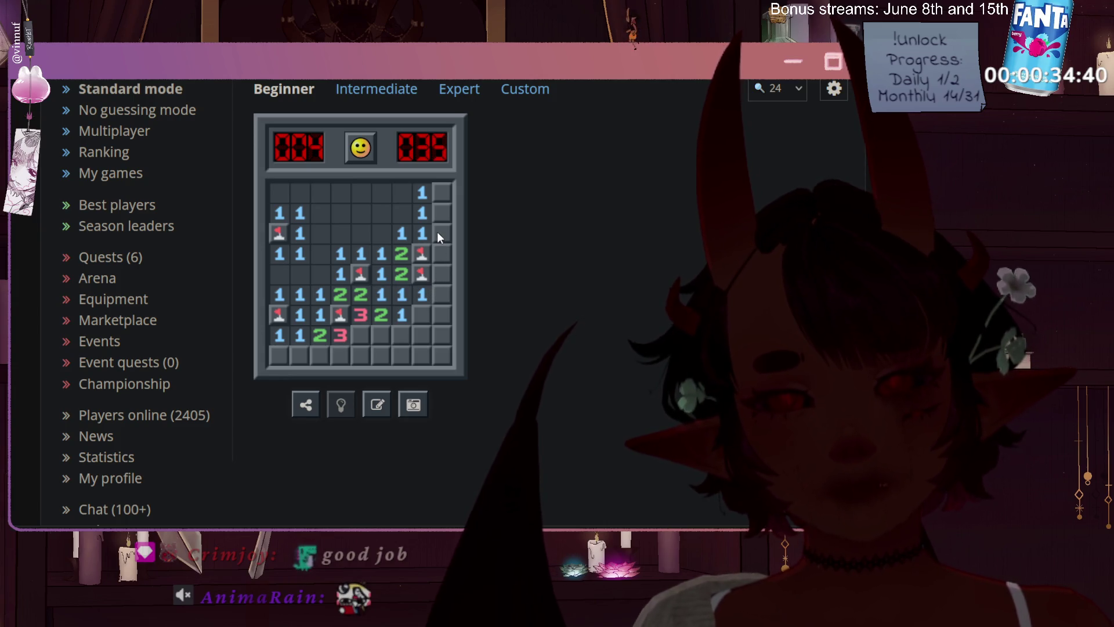
{"action": "left_click", "coordinate": [435, 255]}
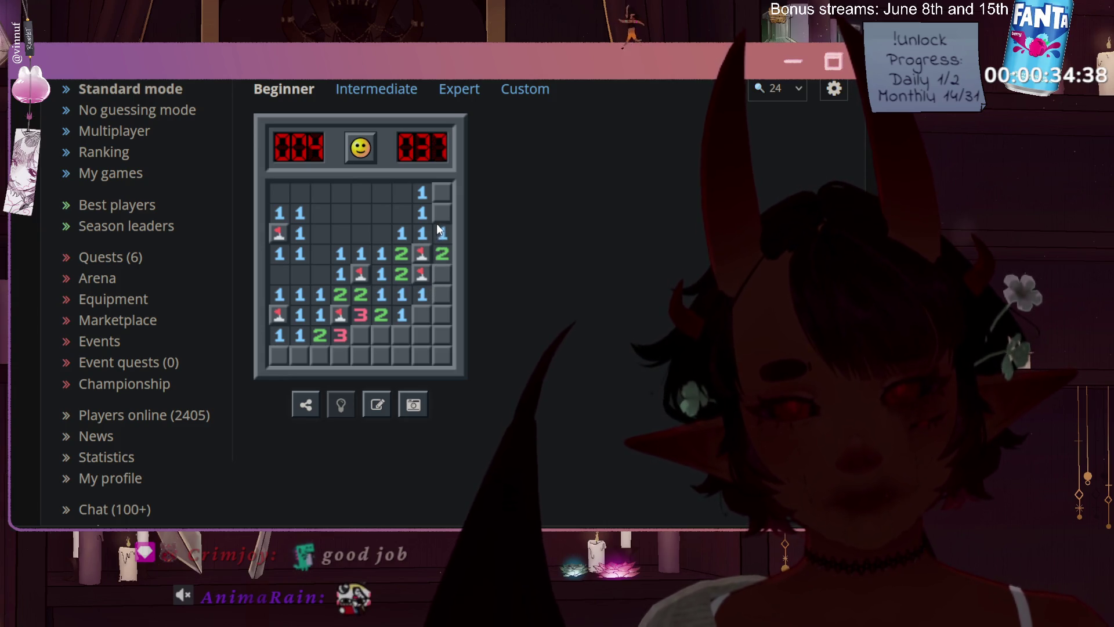
{"action": "left_click", "coordinate": [442, 219]}
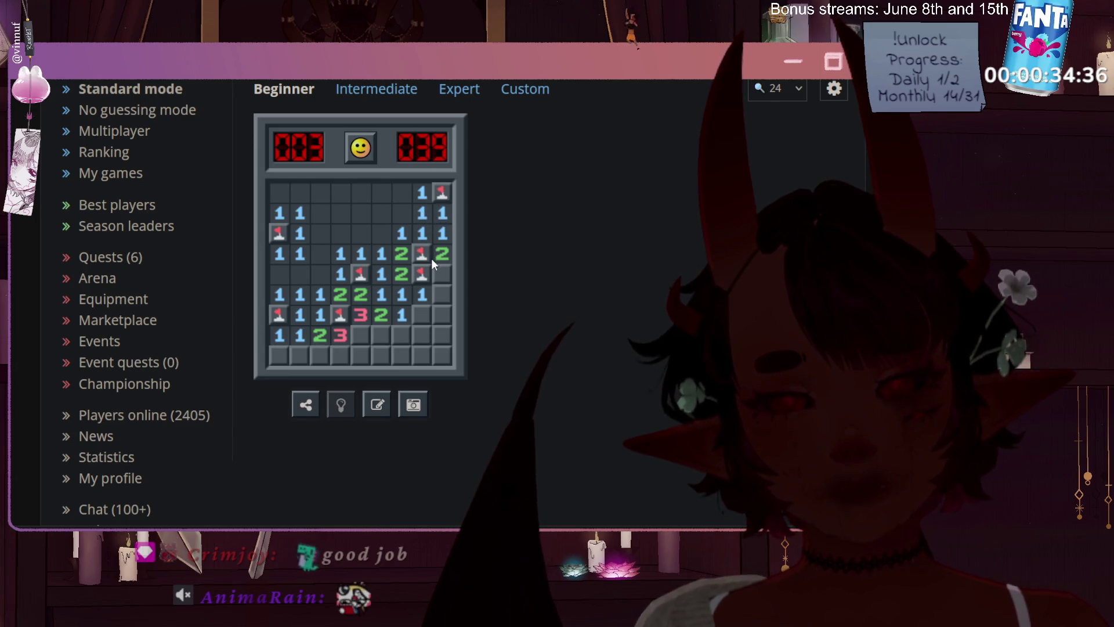
{"action": "left_click", "coordinate": [440, 270]}
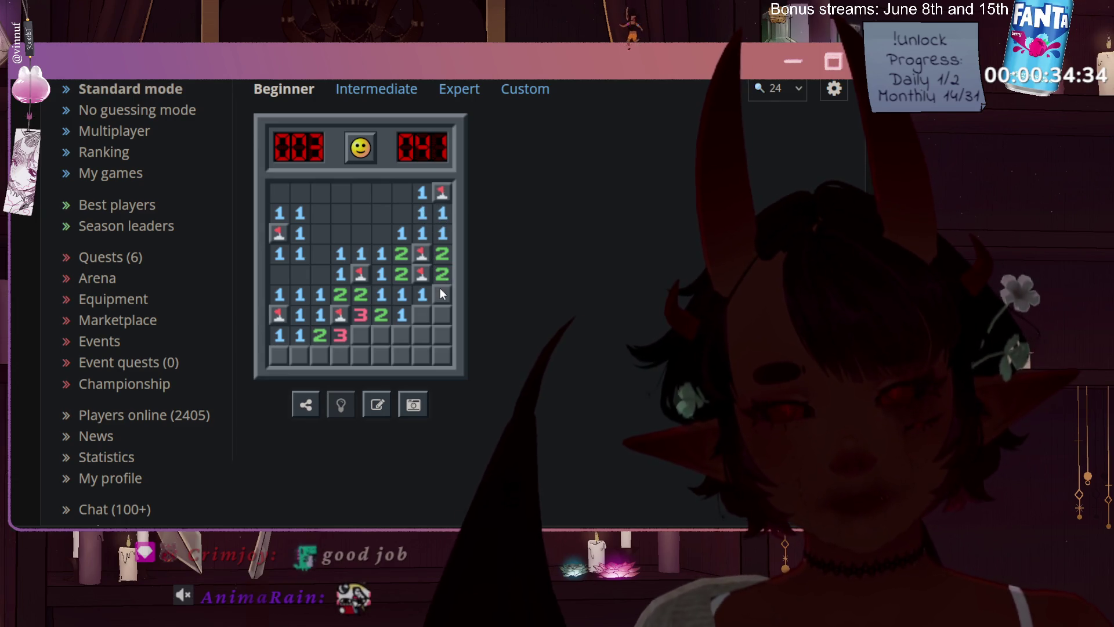
{"action": "left_click", "coordinate": [423, 306]}
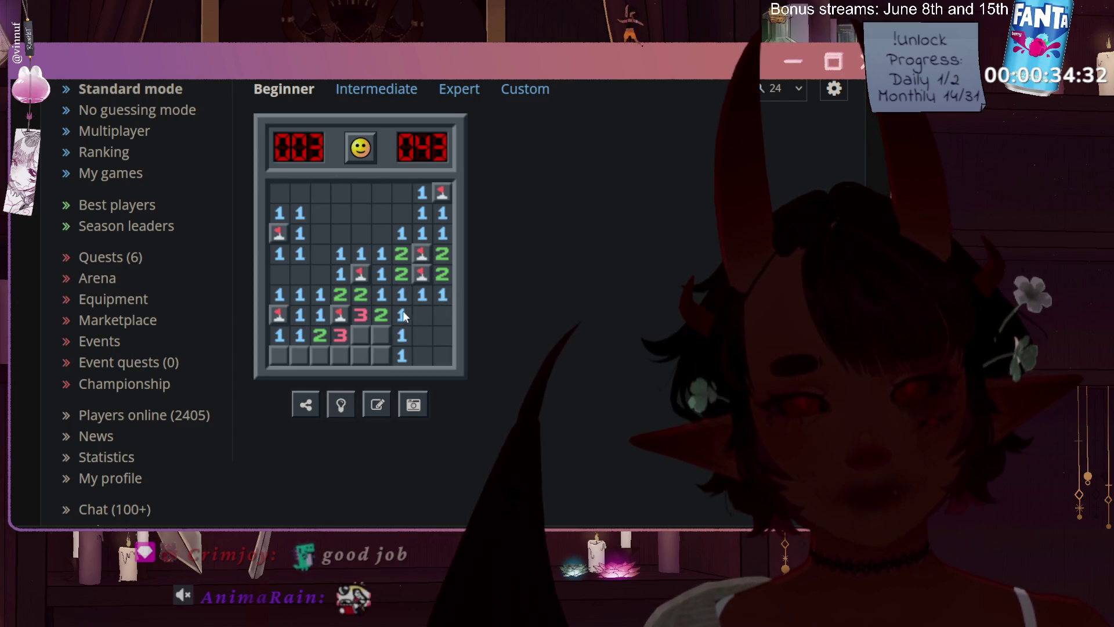
{"action": "right_click", "coordinate": [388, 328]}
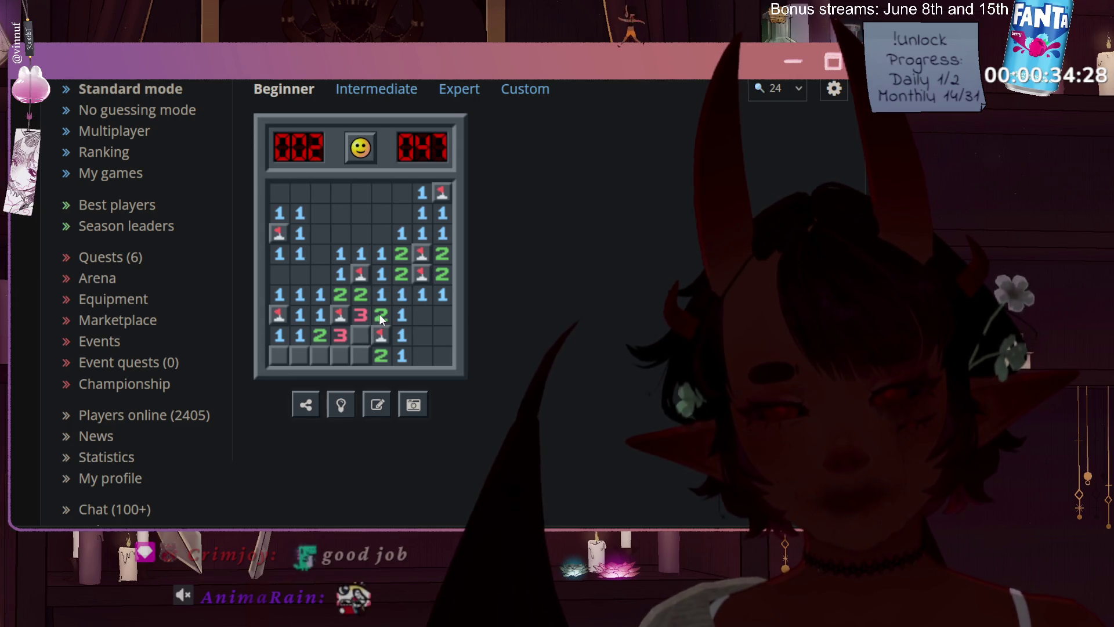
{"action": "right_click", "coordinate": [359, 333]}
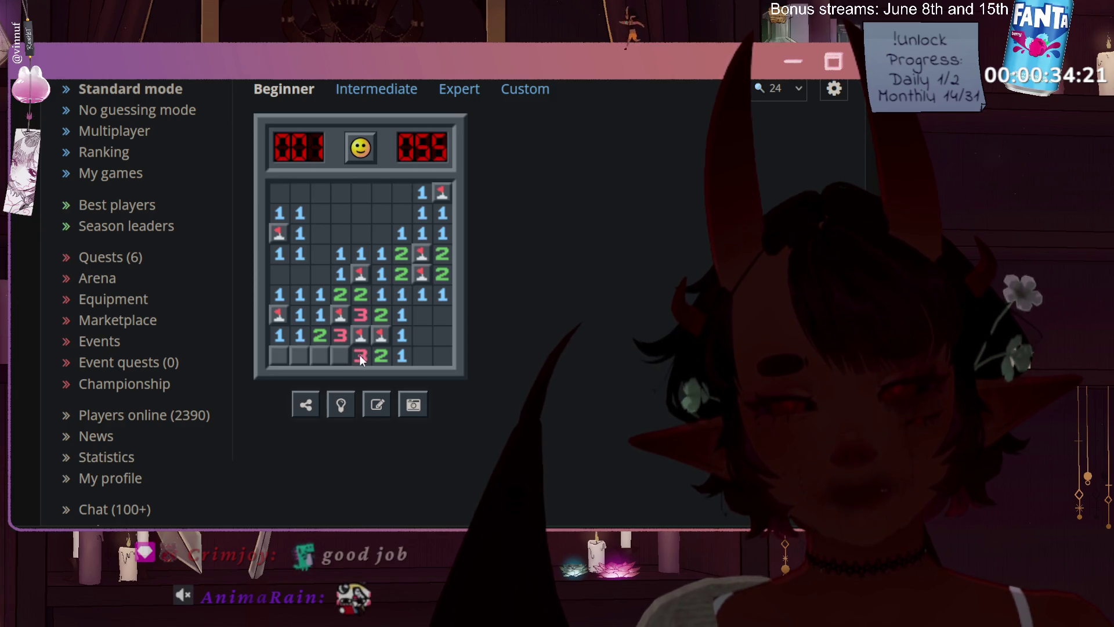
{"action": "left_click", "coordinate": [319, 351]}
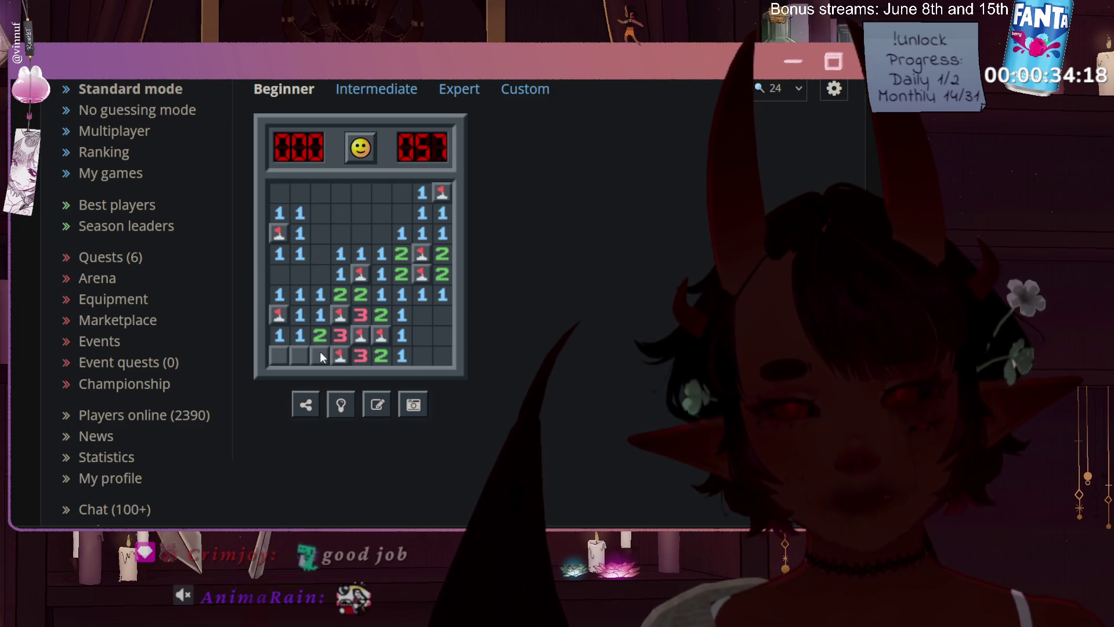
{"action": "left_click", "coordinate": [303, 349]}
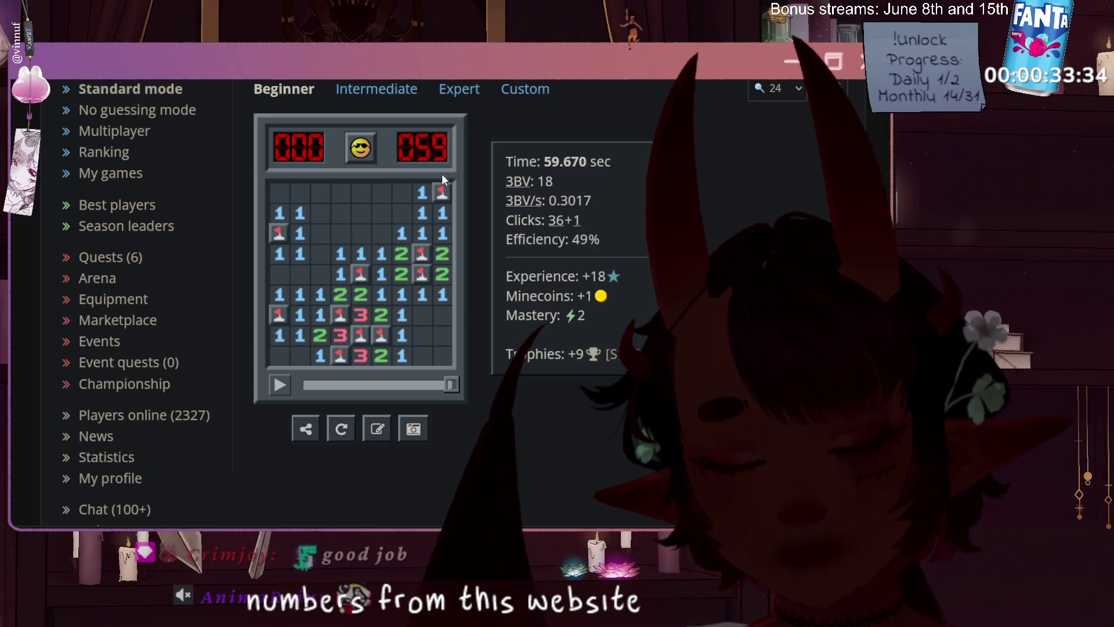
- Play and pause the game replay, then start a new board, flag a cell, and reset again
{"action": "left_click", "coordinate": [279, 386]}
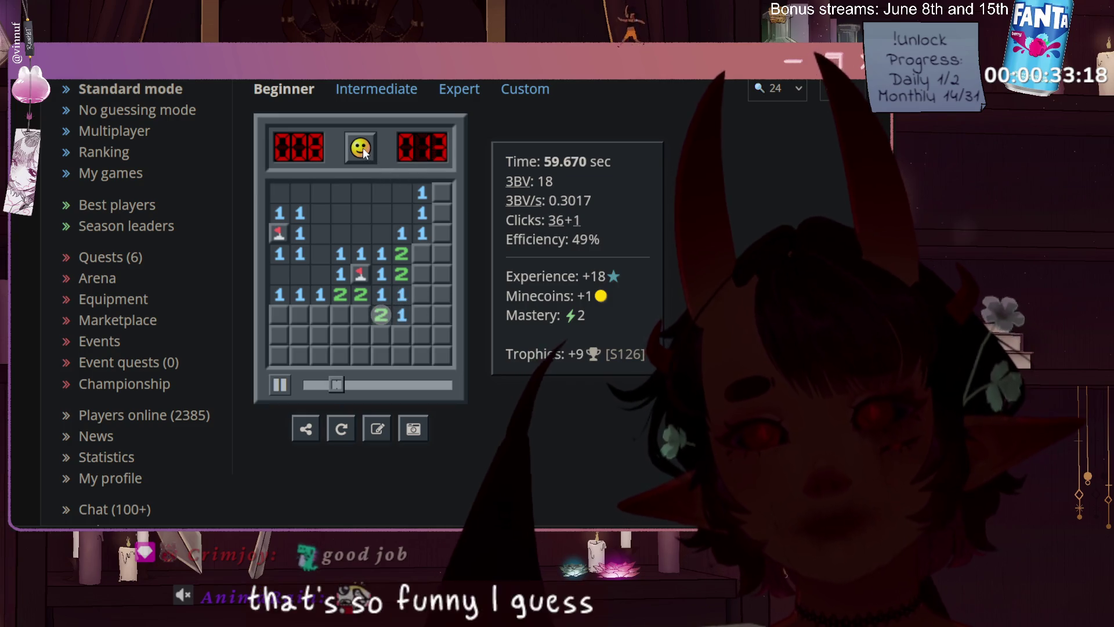
{"action": "left_click", "coordinate": [280, 385]}
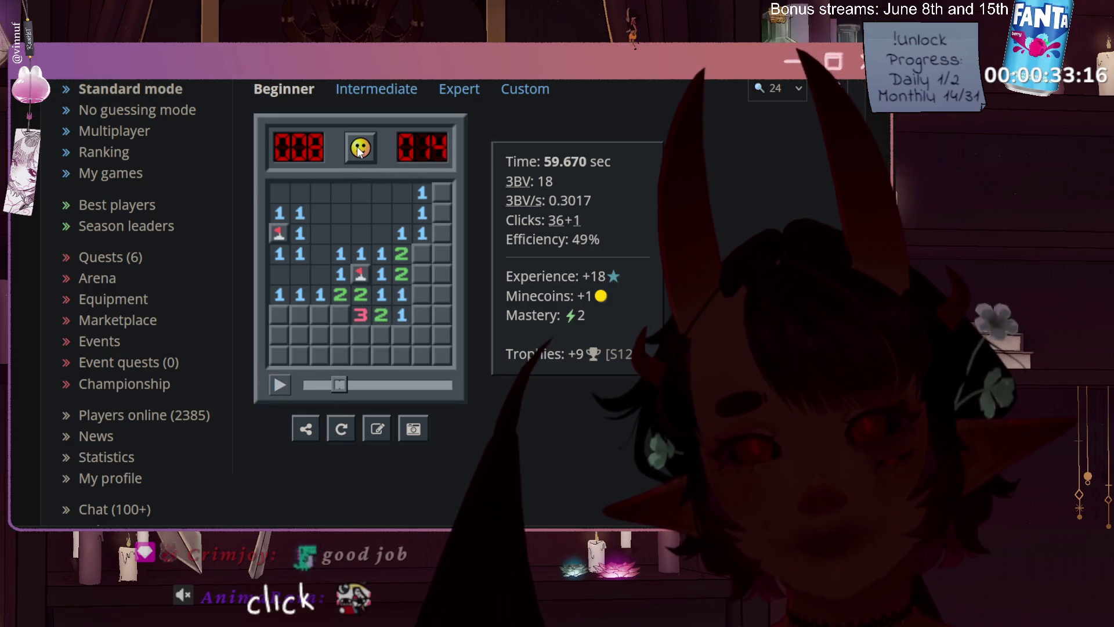
{"action": "left_click", "coordinate": [360, 148]}
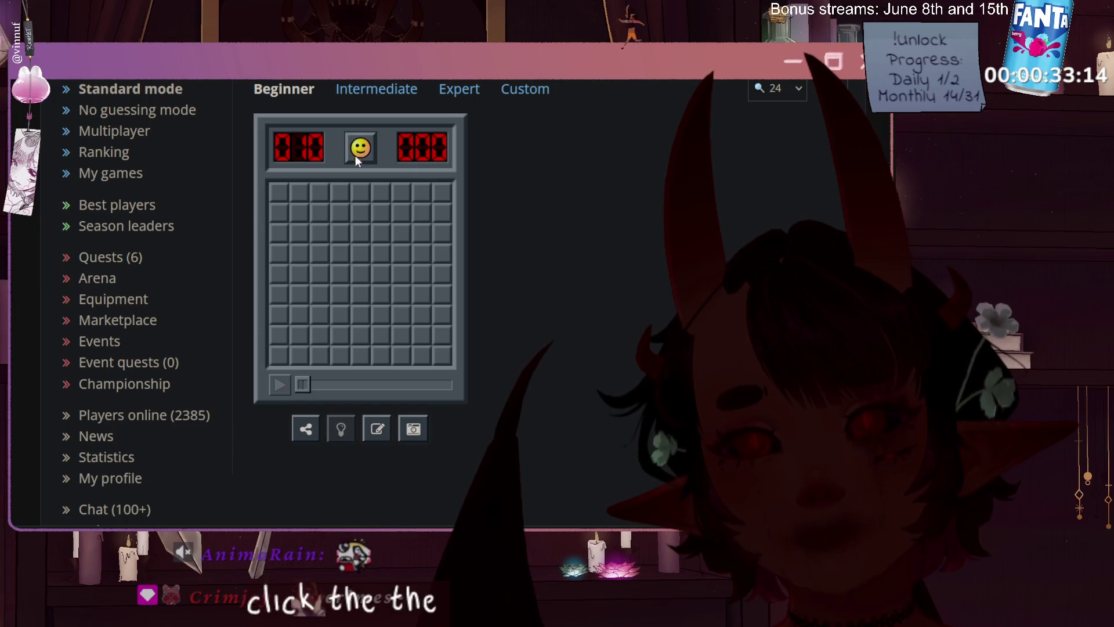
{"action": "right_click", "coordinate": [361, 233]}
{"action": "left_click", "coordinate": [361, 149]}
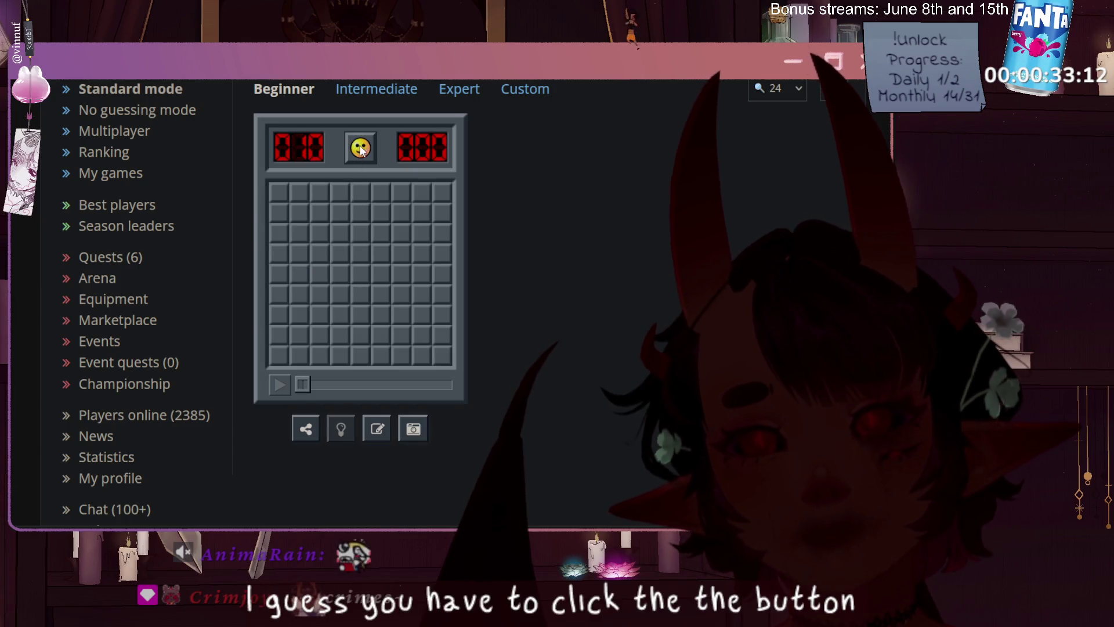
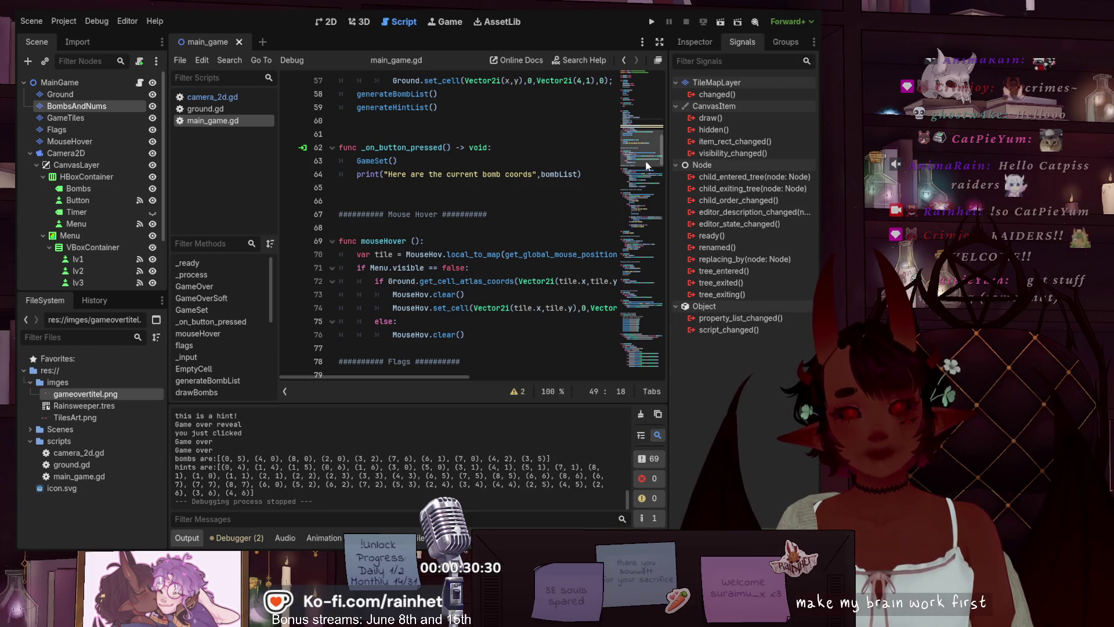
- Delete the lone '#' and the empty line 107 under '#reveal the tiles' in main_game.gd
{"action": "left_click_drag", "start_coordinate": [641, 154], "coordinate": [641, 204]}
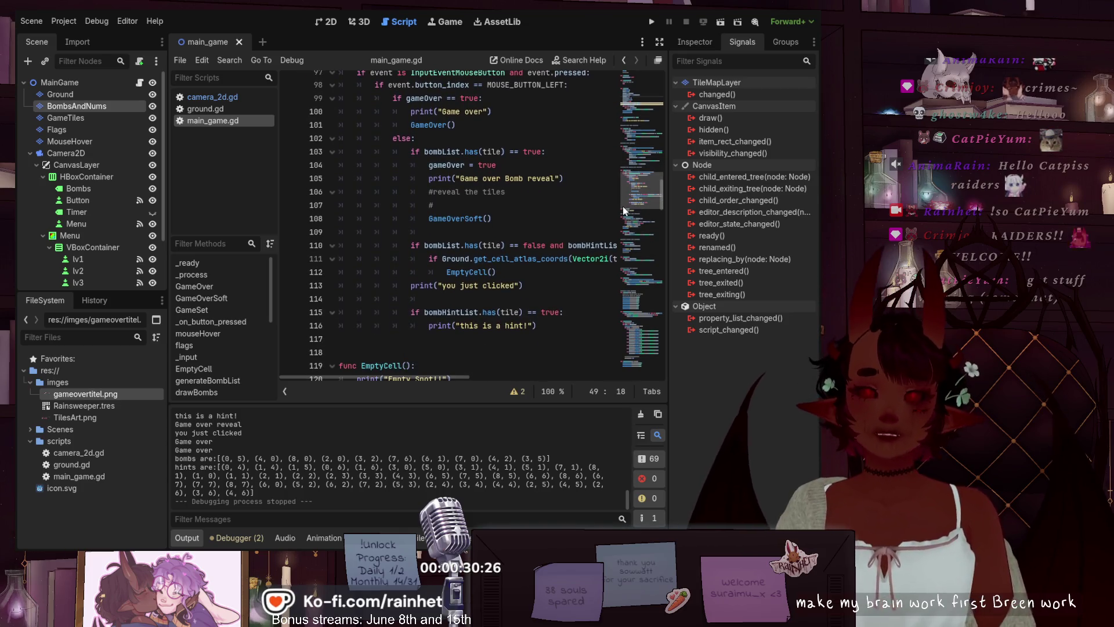
{"action": "left_click", "coordinate": [451, 205]}
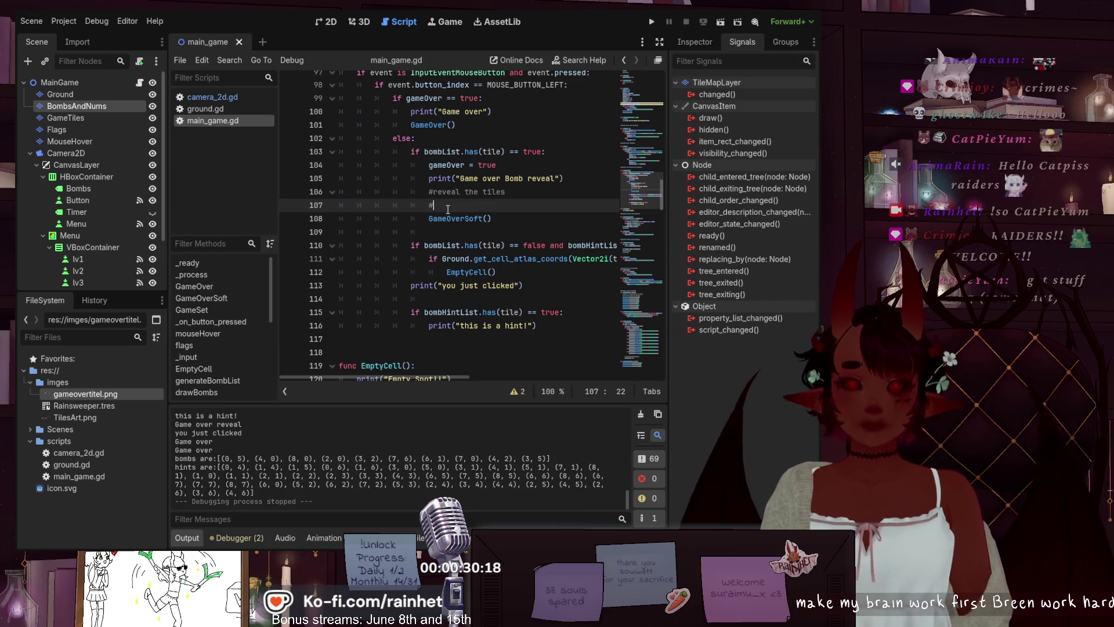
{"action": "key", "text": "BackSpace"}
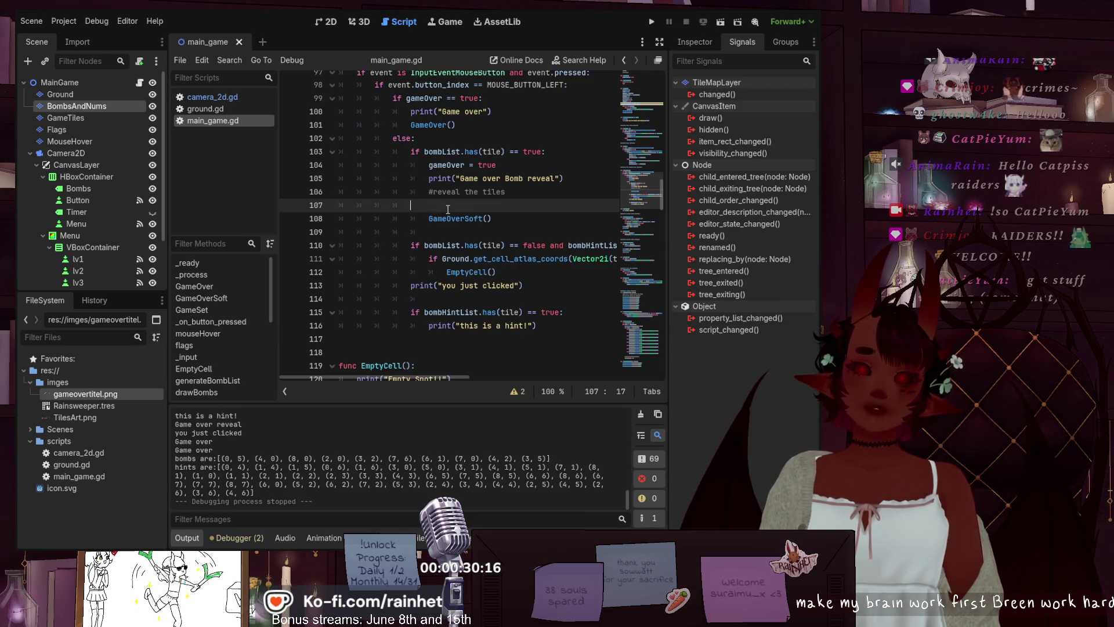
{"action": "key", "text": "BackSpace"}
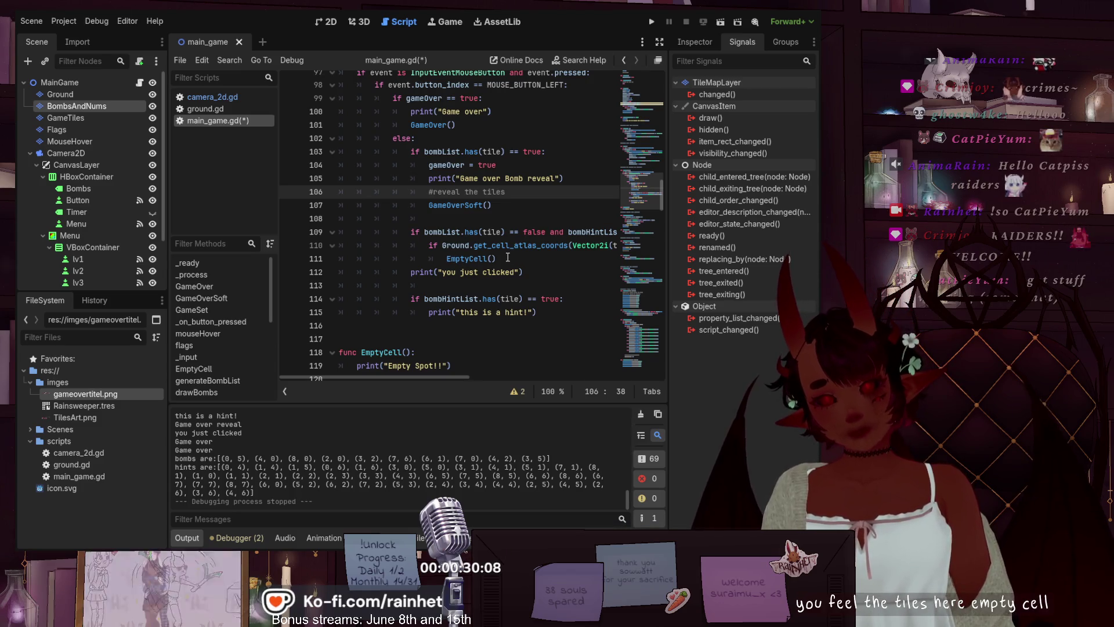
{"action": "left_click", "coordinate": [508, 257]}
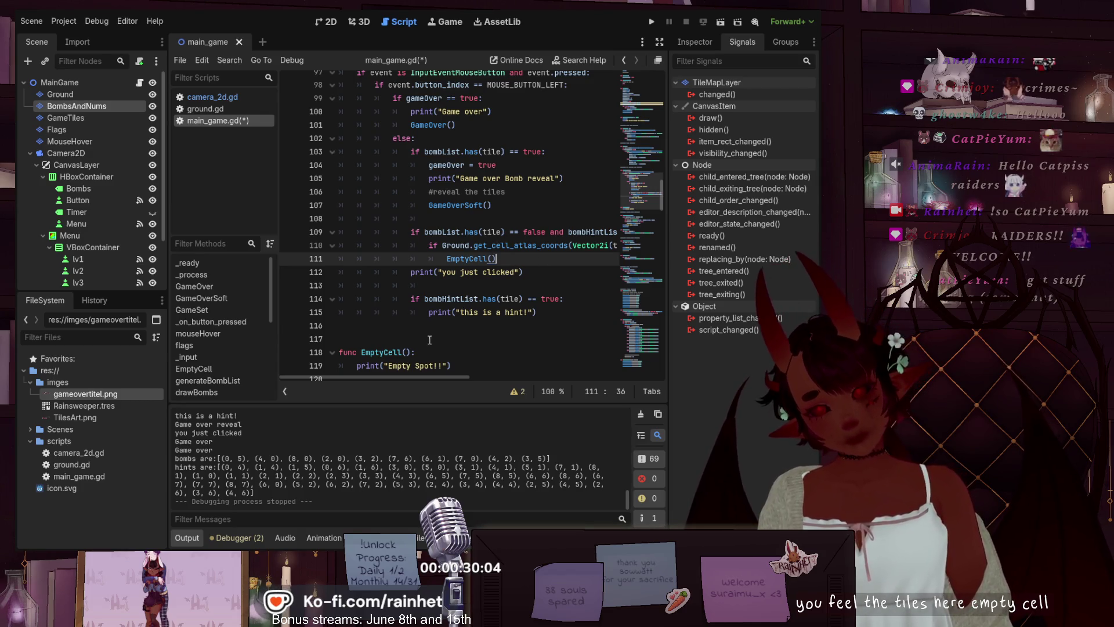
{"action": "scroll", "coordinate": [389, 311], "scroll_direction": "down", "scroll_amount": 2}
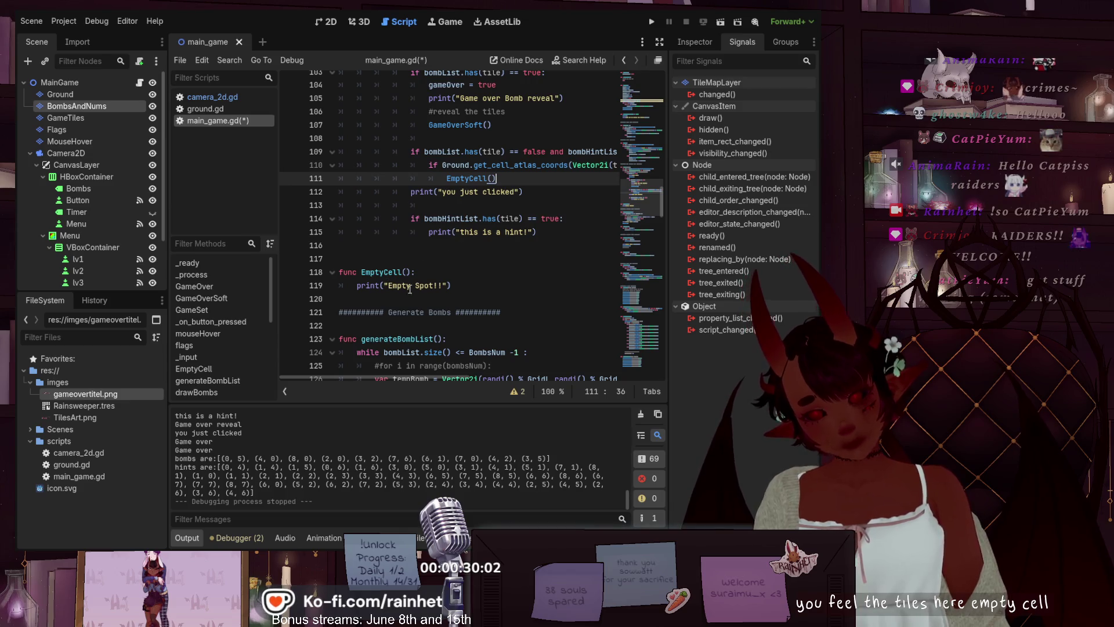
- Insert the comment '#mass Delete of empty cells' above the print line in EmptyCell()
{"action": "left_click", "coordinate": [355, 286]}
{"action": "key", "text": "Return"}
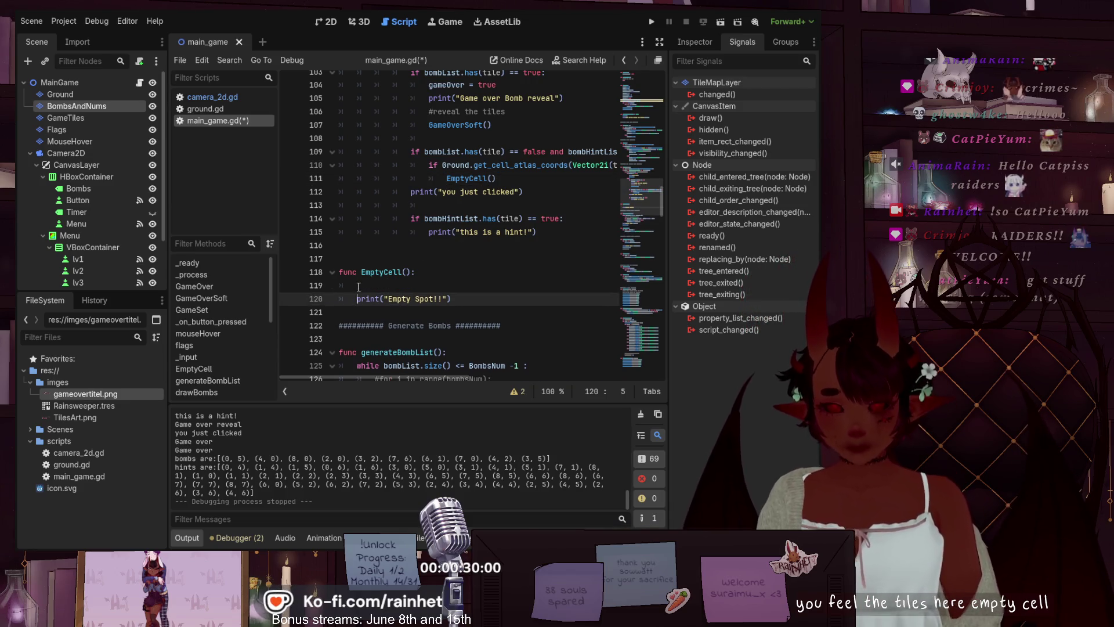
{"action": "key", "text": "Up"}
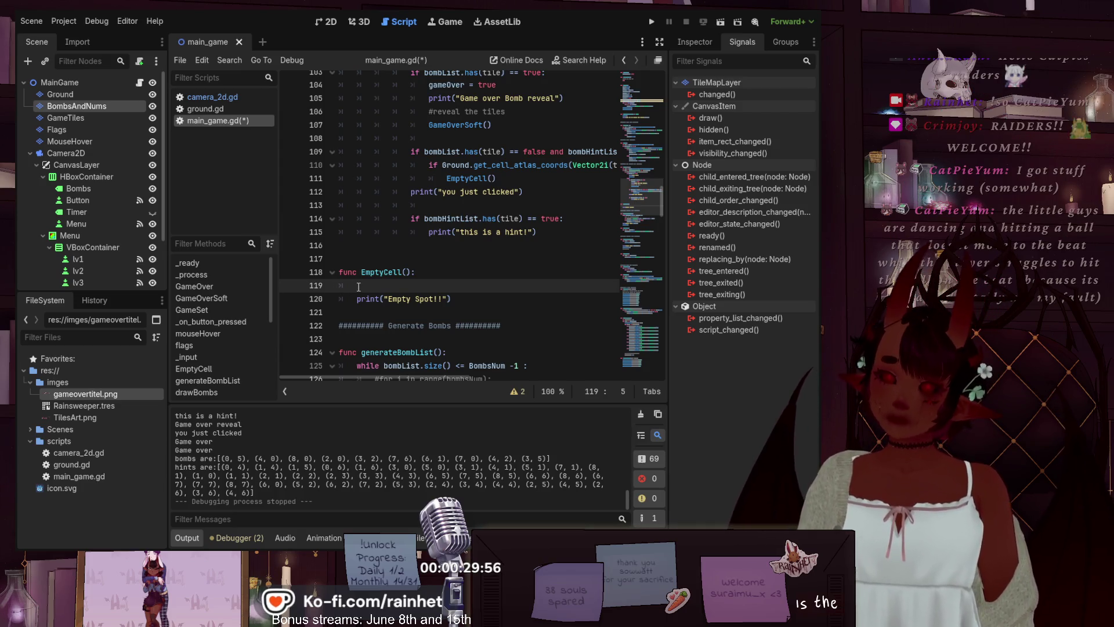
{"action": "type", "text": "Mass "}
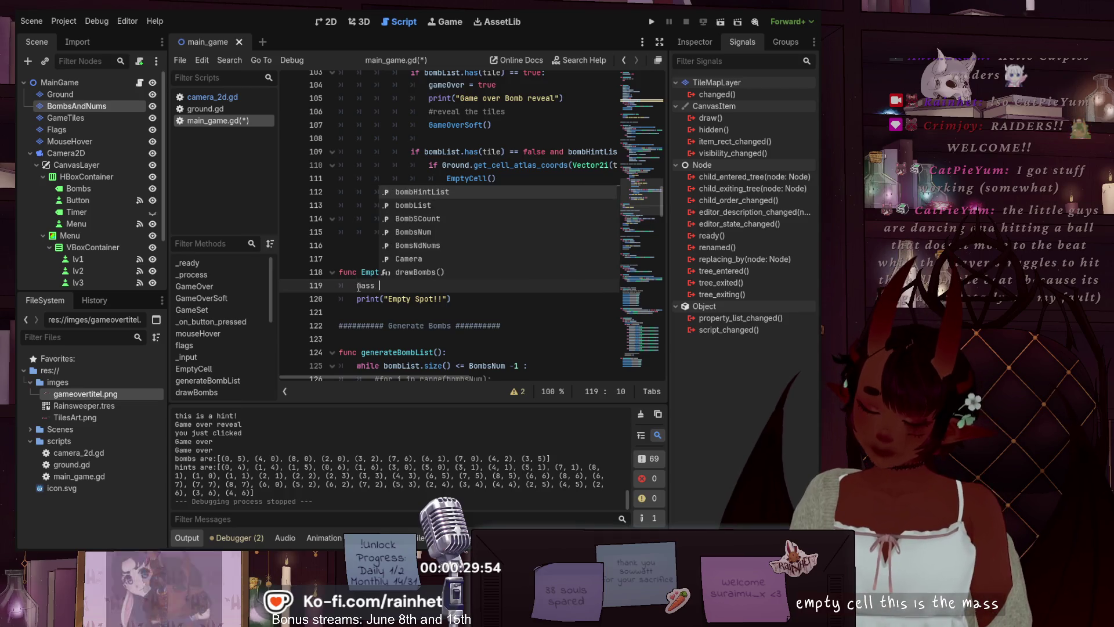
{"action": "type", "text": "Delet"}
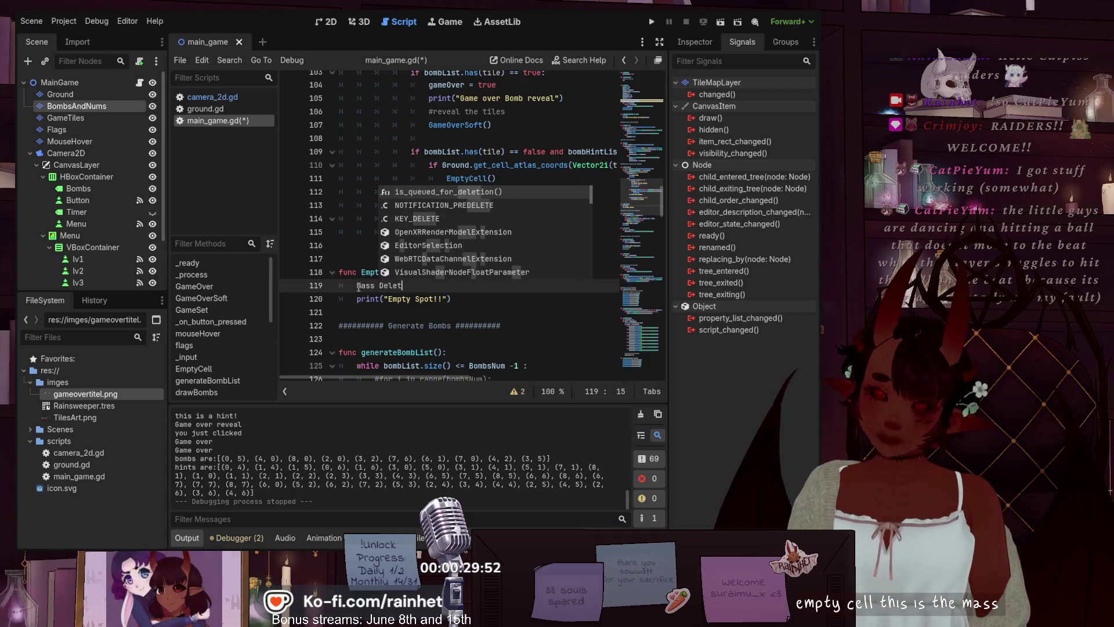
{"action": "type", "text": "e of cells"}
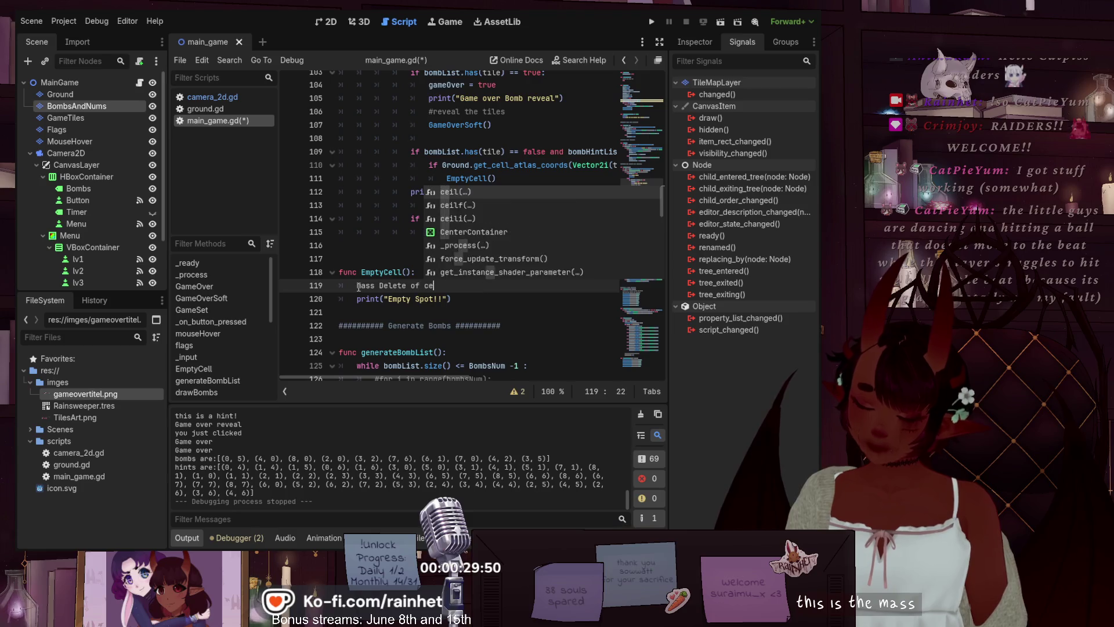
{"action": "left_click", "coordinate": [358, 287]}
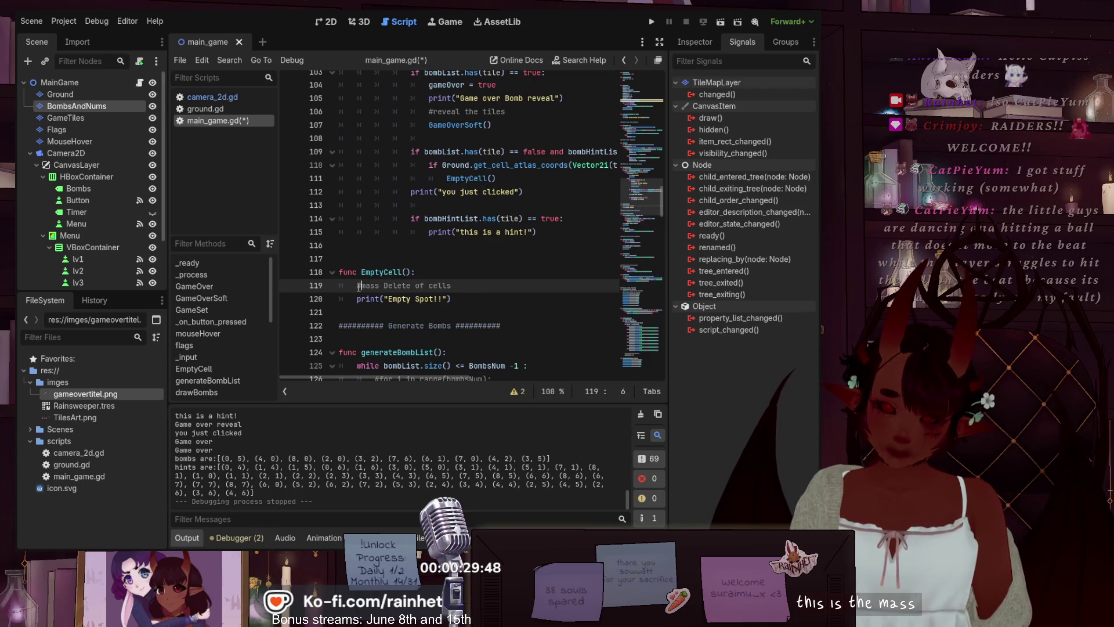
{"action": "key", "text": "Return"}
{"action": "left_click", "coordinate": [358, 287]}
{"action": "key", "text": "Right"}
{"action": "key", "text": "Right"}
{"action": "key", "text": "Right"}
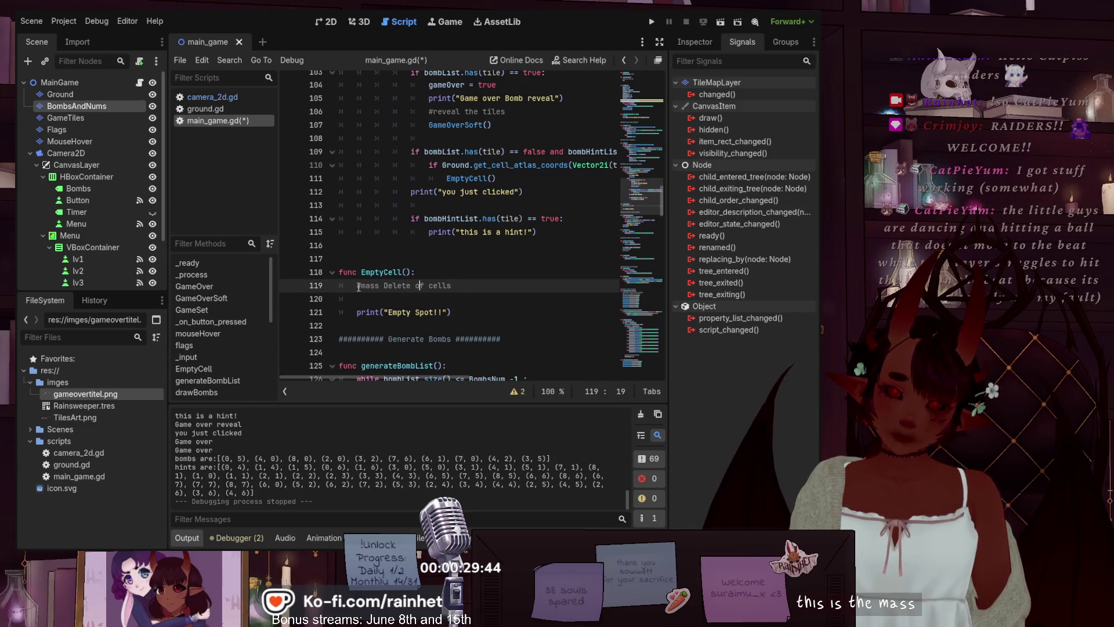
{"action": "key", "text": "Right"}
{"action": "type", "text": "ty"}
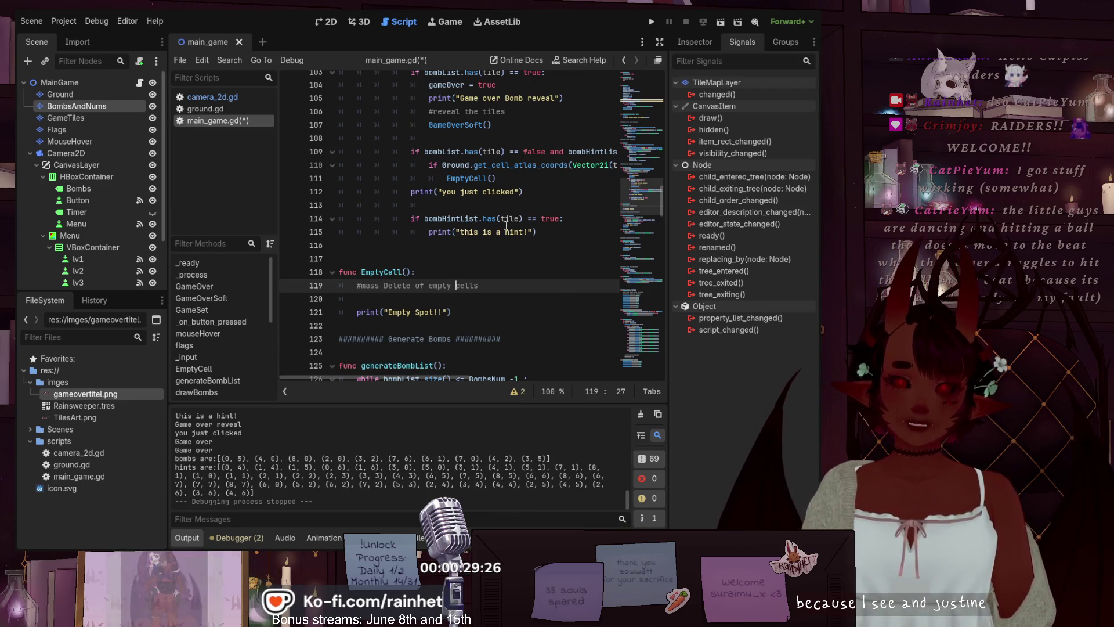
- Add '#delete only the hint cell' on a new line under the hint print on line 115
{"action": "left_click", "coordinate": [549, 232]}
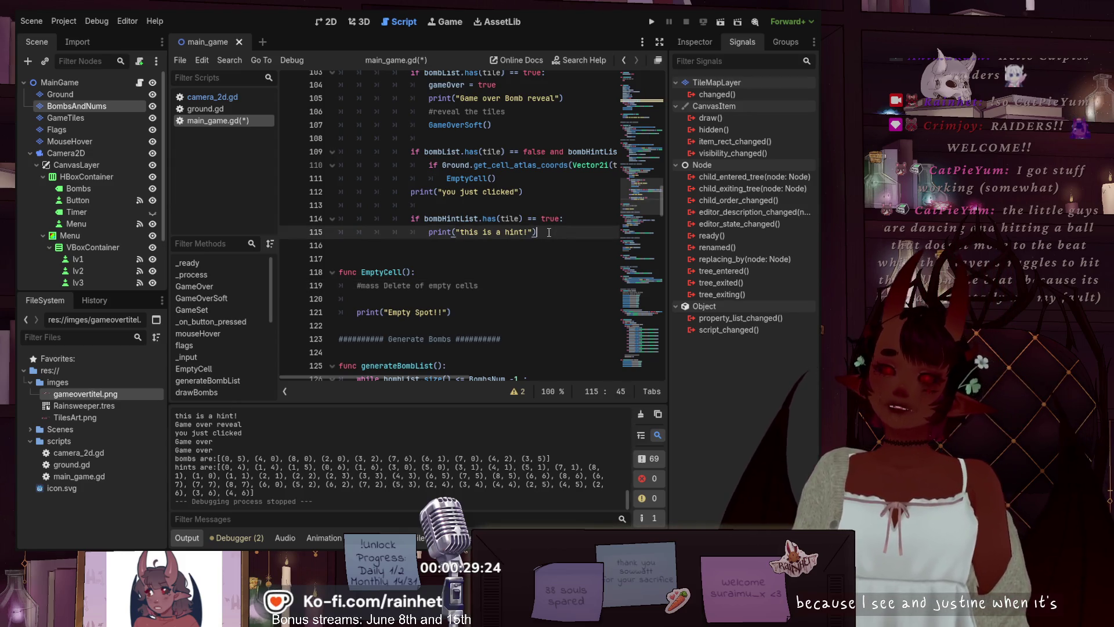
{"action": "key", "text": "Return"}
{"action": "type", "text": "#dele"}
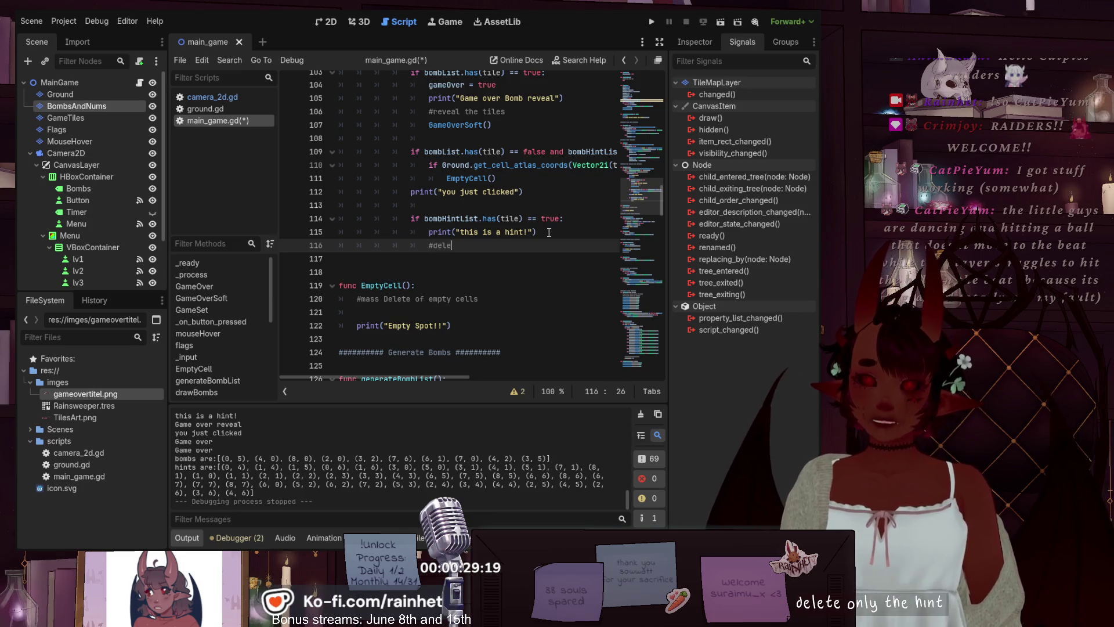
{"action": "type", "text": "t"}
{"action": "type", "text": "ly "}
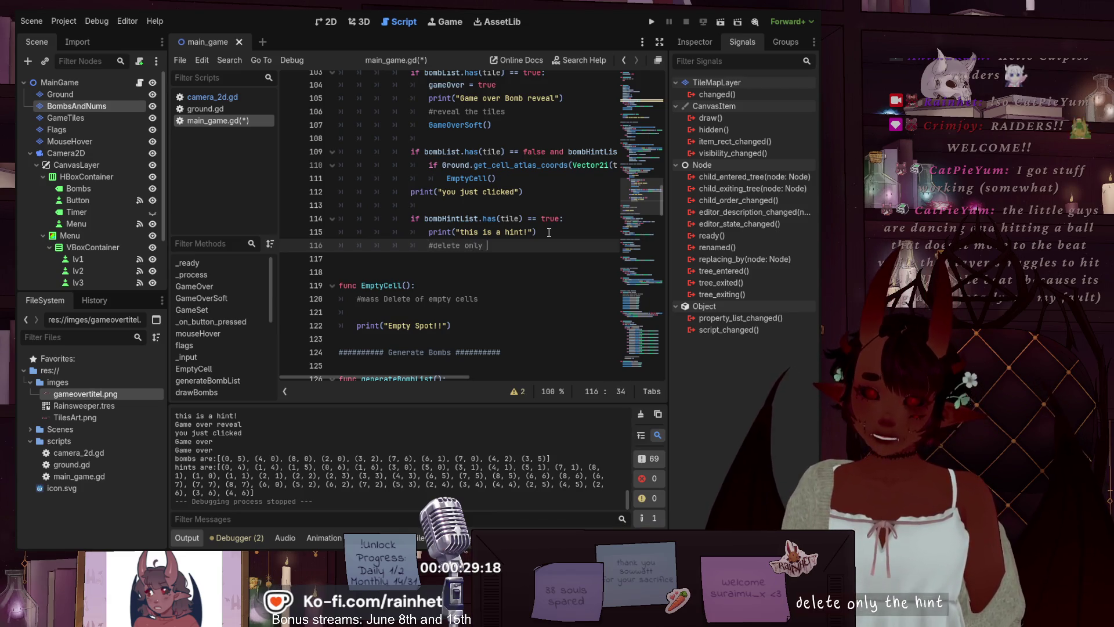
{"action": "type", "text": "the hi"}
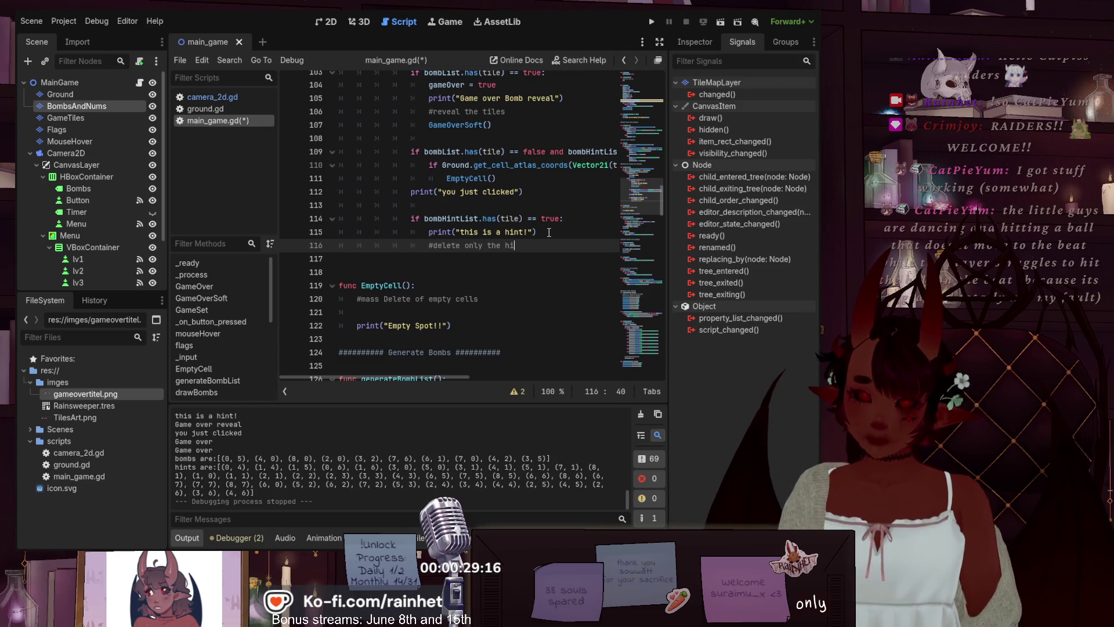
{"action": "type", "text": "tqua"}
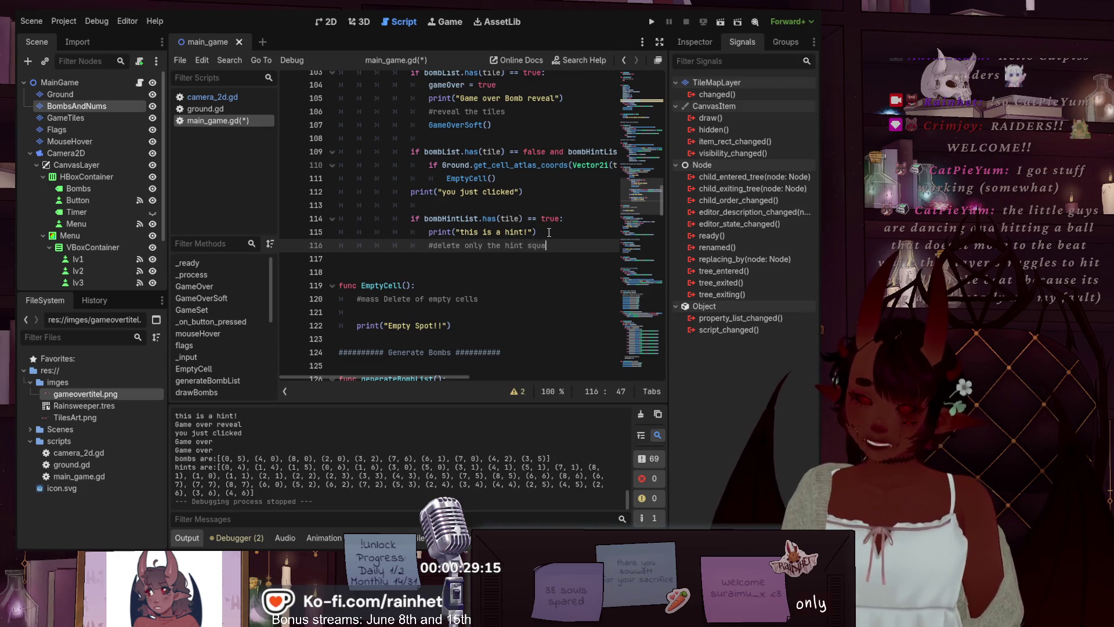
{"action": "key", "text": "BackSpace"}
{"action": "key", "text": "BackSpace"}
{"action": "key", "text": "BackSpace"}
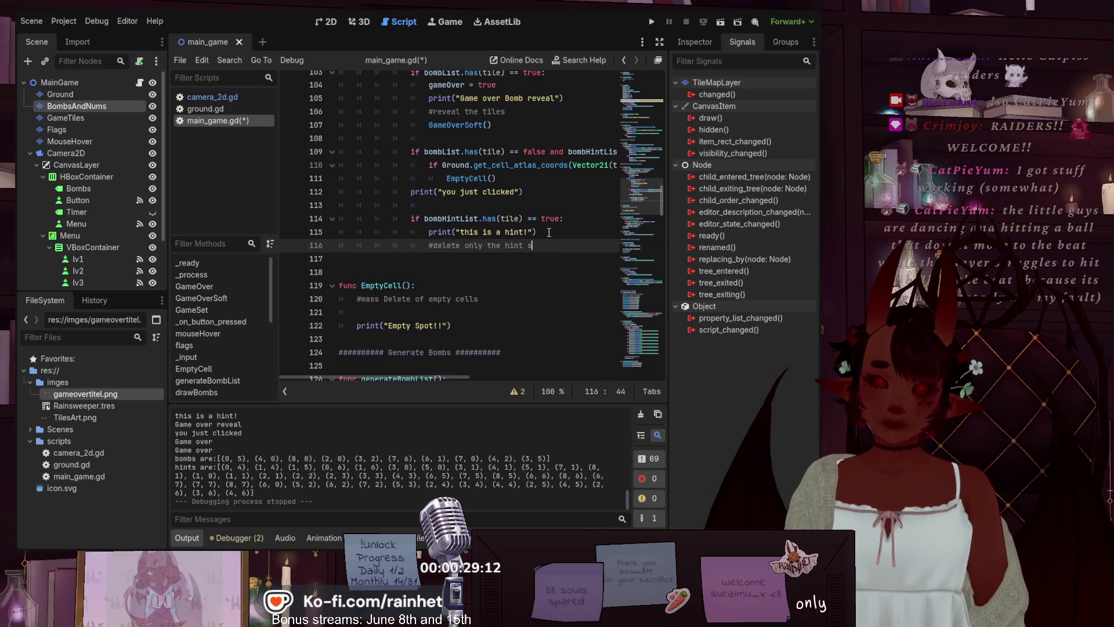
{"action": "type", "text": "cell"}
{"action": "key", "text": "Return"}
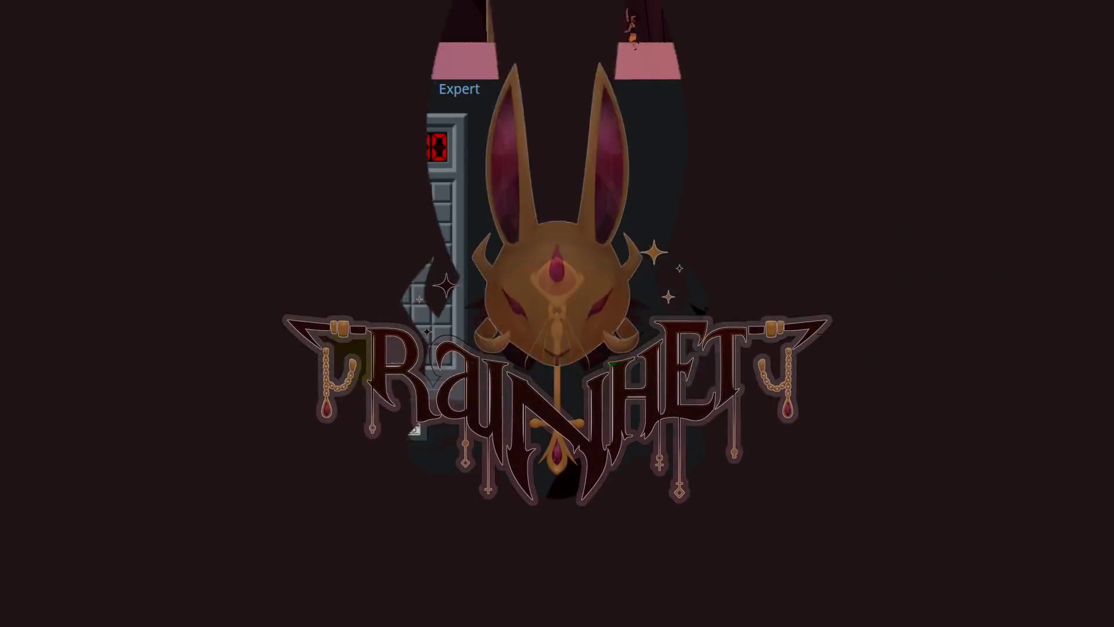
- Reveal four cells on the Beginner board until a mine ends the game (3BV 3/18, 75% efficiency)
{"action": "left_click", "coordinate": [359, 258]}
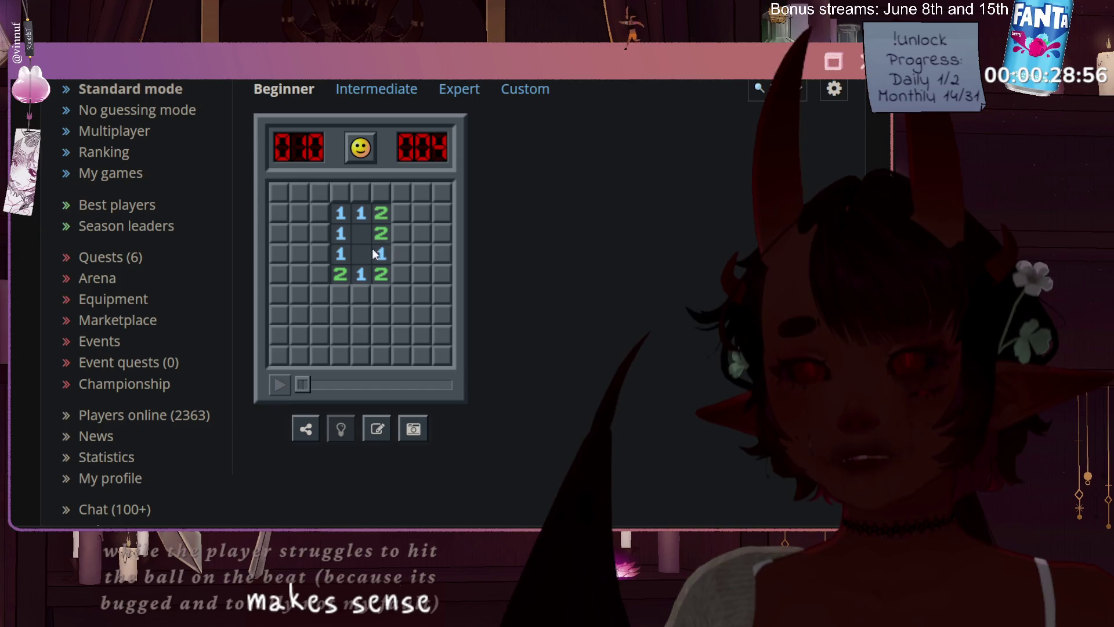
{"action": "left_click", "coordinate": [320, 214]}
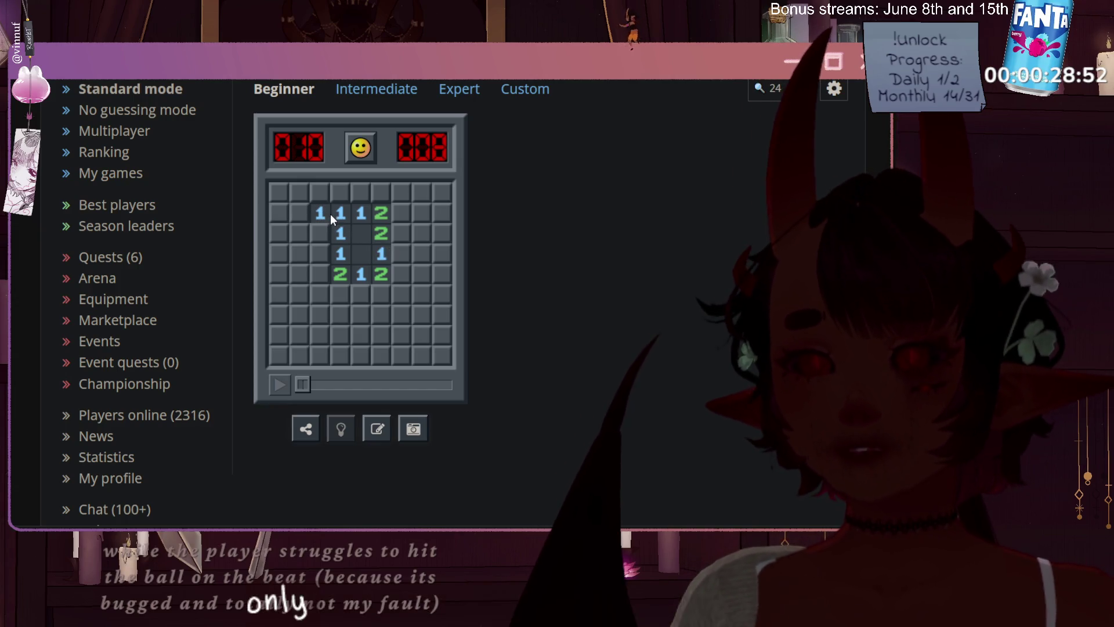
{"action": "left_click", "coordinate": [323, 232]}
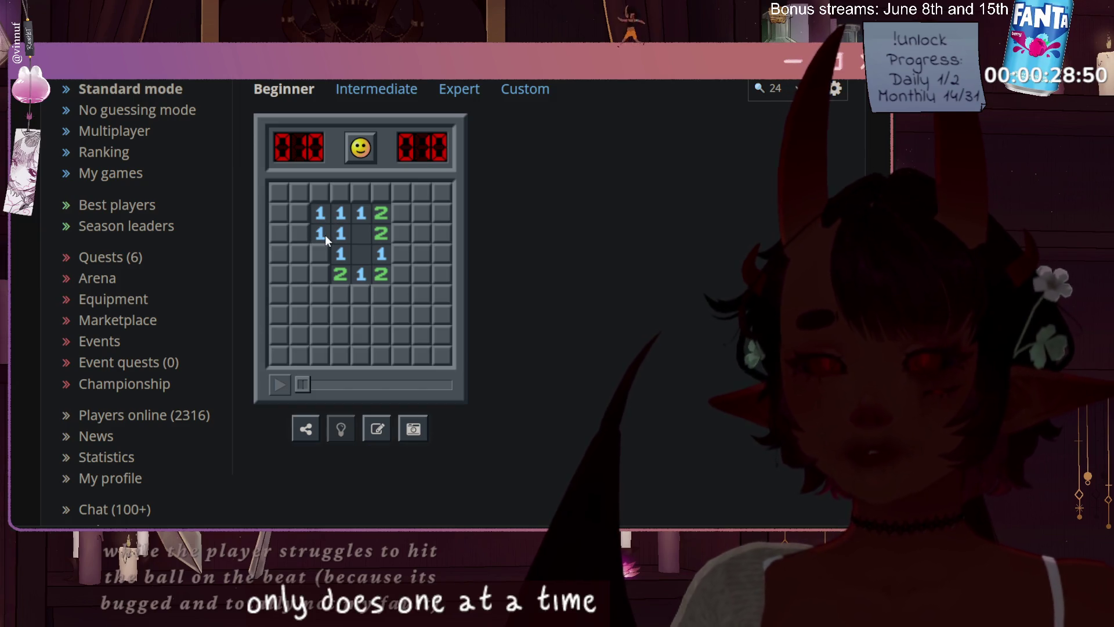
{"action": "left_click", "coordinate": [325, 250]}
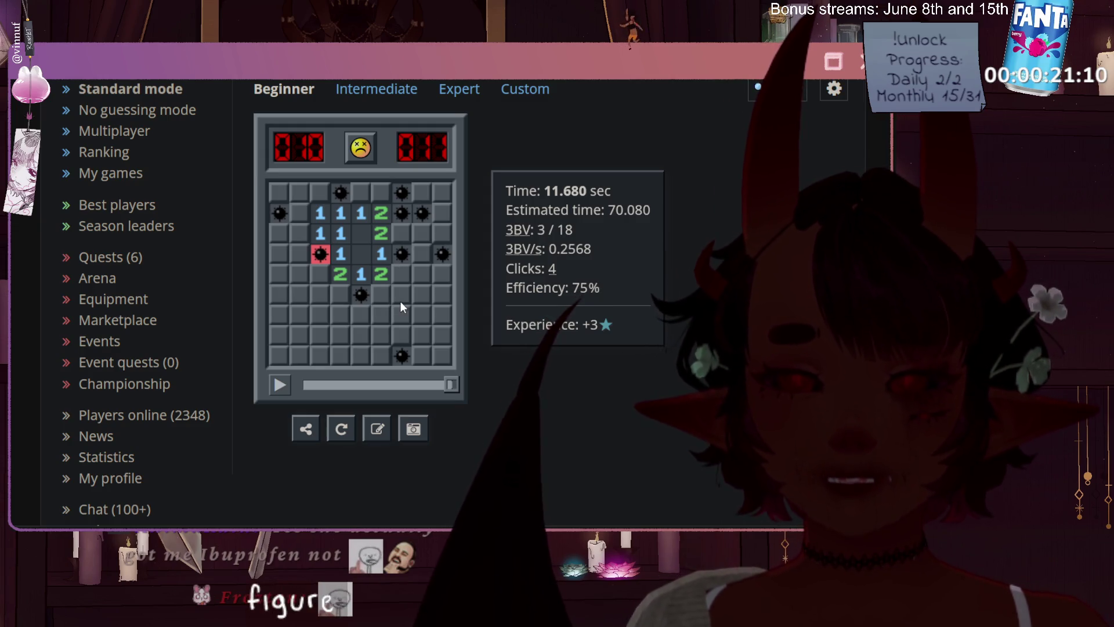
- Restart Minesweeper with the smiley and open two cells on the fresh board
{"action": "left_click", "coordinate": [357, 150]}
{"action": "left_click", "coordinate": [420, 241]}
{"action": "left_click", "coordinate": [320, 201]}
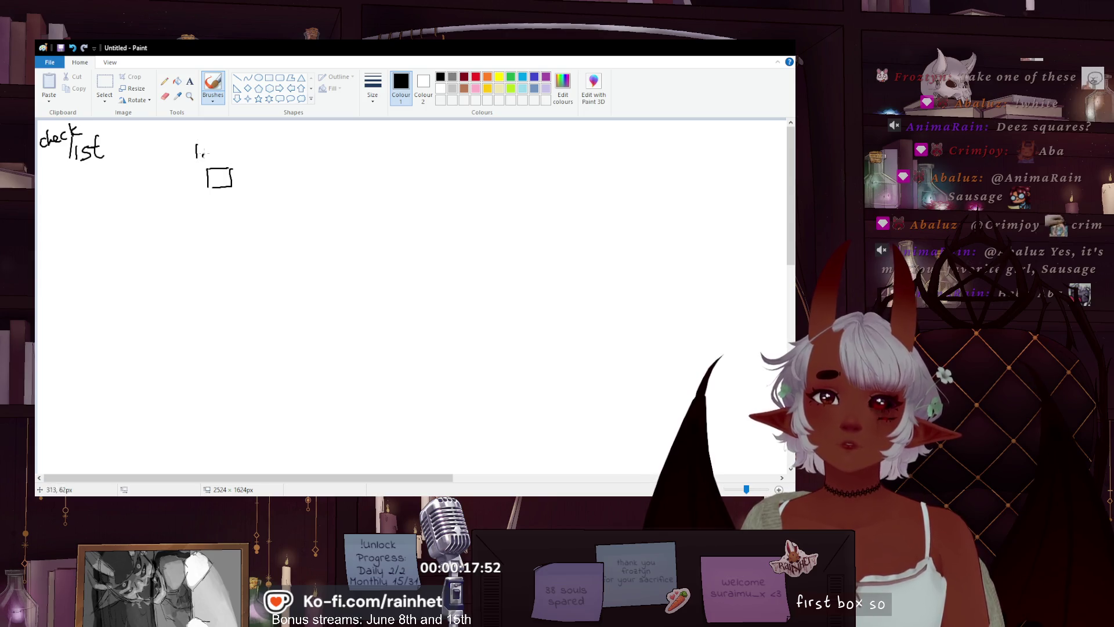
- Draw a lime-green arrow leftward from the small box and write 'empt' beneath it in black
{"action": "left_click", "coordinate": [511, 88]}
{"action": "left_click_drag", "start_coordinate": [220, 182], "coordinate": [92, 182]}
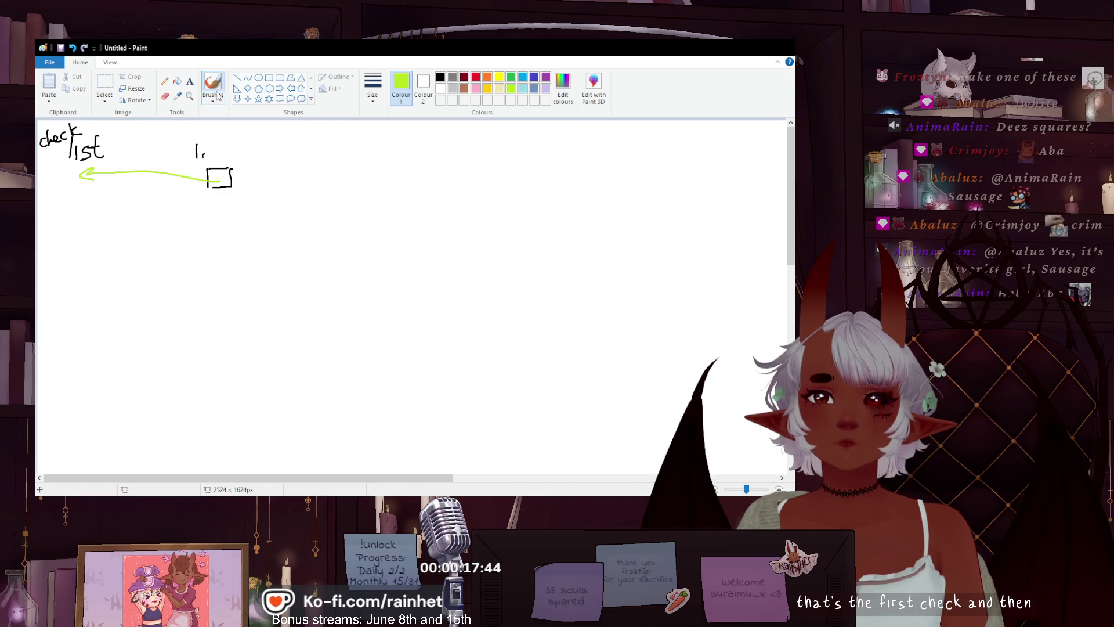
{"action": "left_click", "coordinate": [440, 76]}
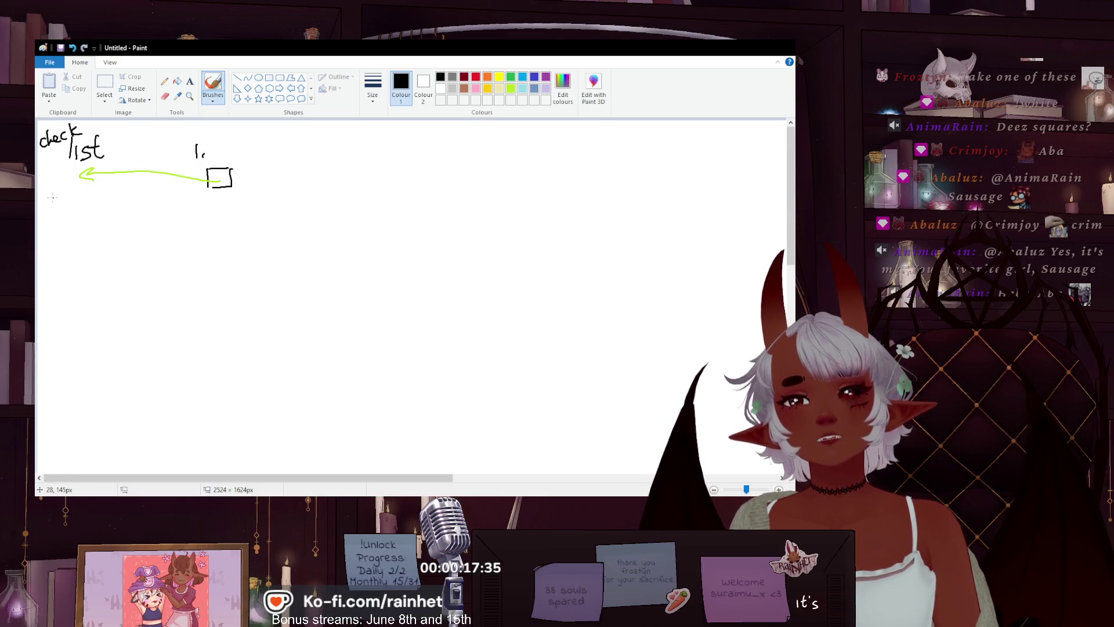
{"action": "left_click_drag", "start_coordinate": [63, 188], "coordinate": [134, 203]}
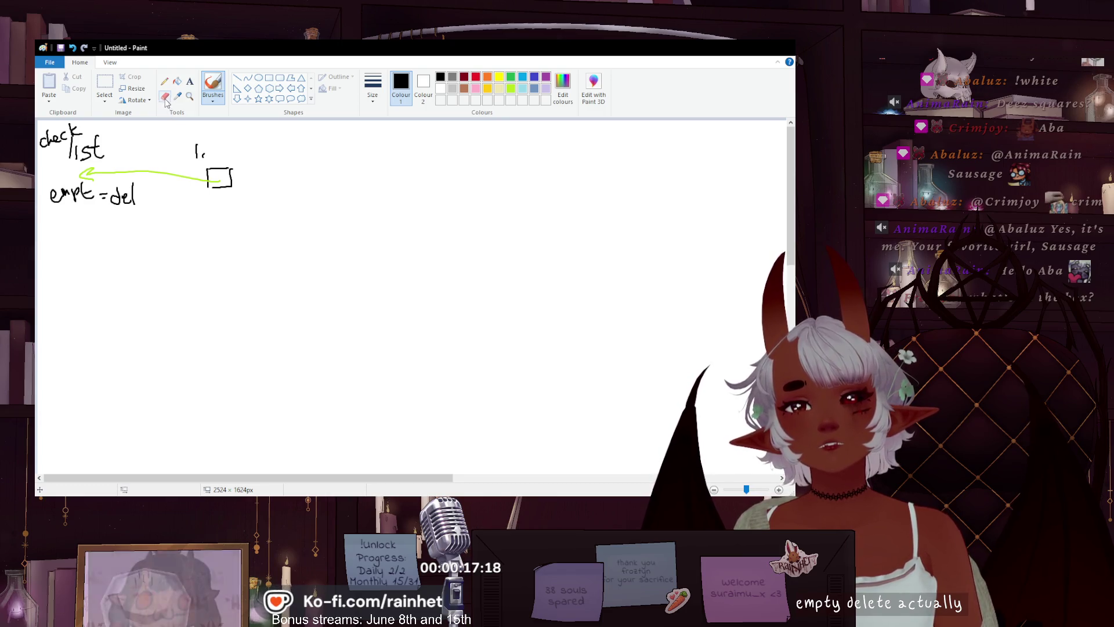
- Erase the old 'check list' note, its arrowhead and the '=del' text with rectangular selections
{"action": "left_click", "coordinate": [105, 88]}
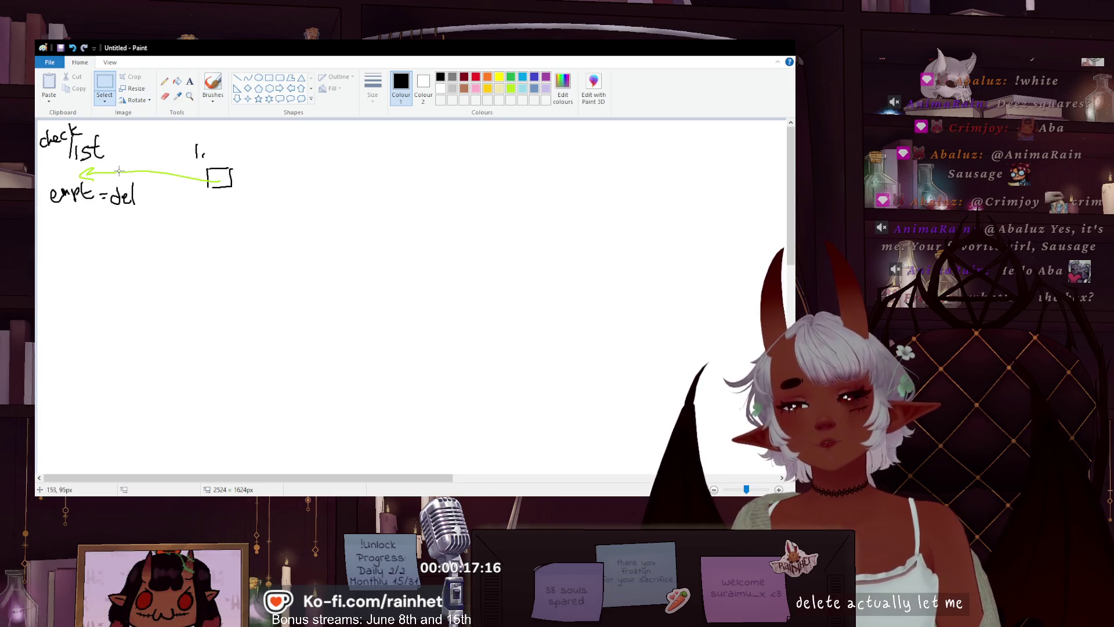
{"action": "left_click_drag", "start_coordinate": [124, 182], "coordinate": [37, 121]}
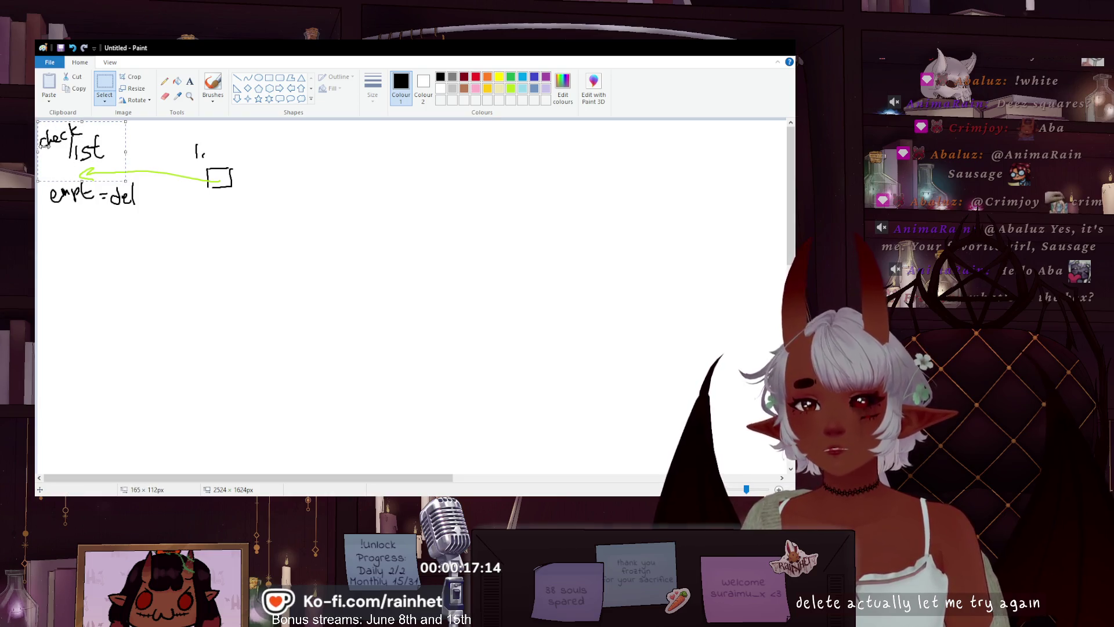
{"action": "key", "text": "Delete"}
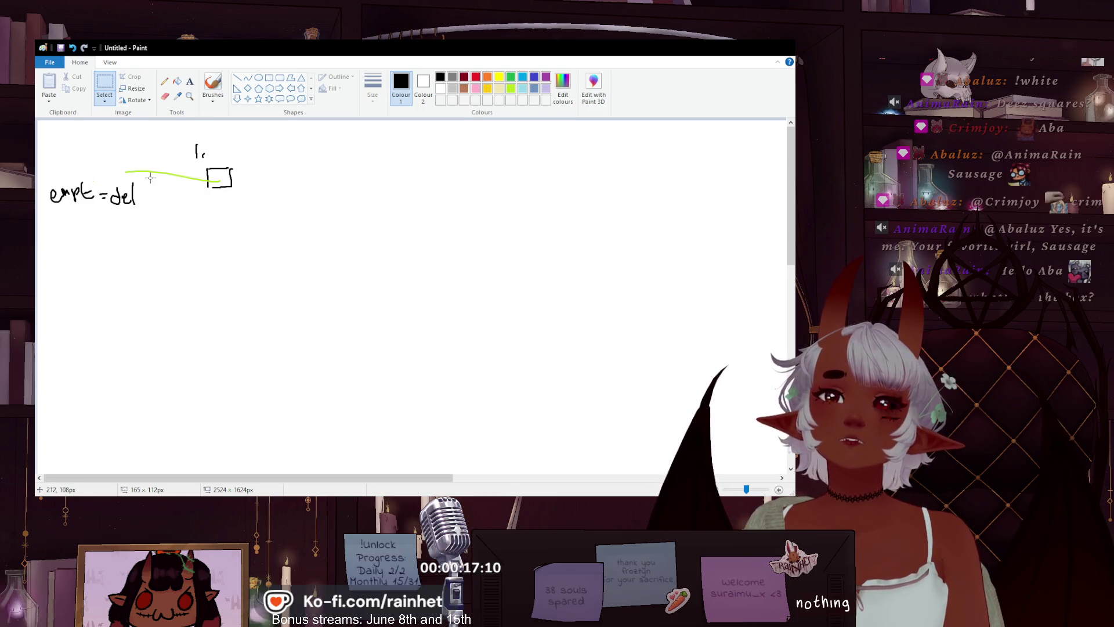
{"action": "left_click_drag", "start_coordinate": [148, 174], "coordinate": [95, 228]}
{"action": "key", "text": "Delete"}
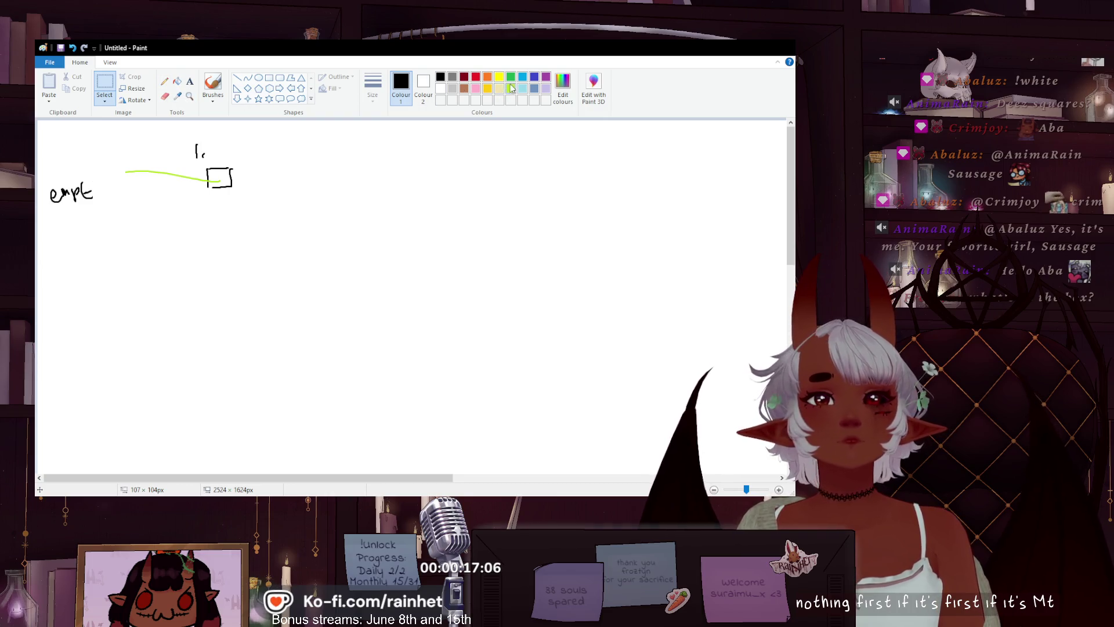
- Write 'del' after 'empt', add a 'deck list' label below, and curve a line from 'empt' to it
{"action": "left_click", "coordinate": [213, 84]}
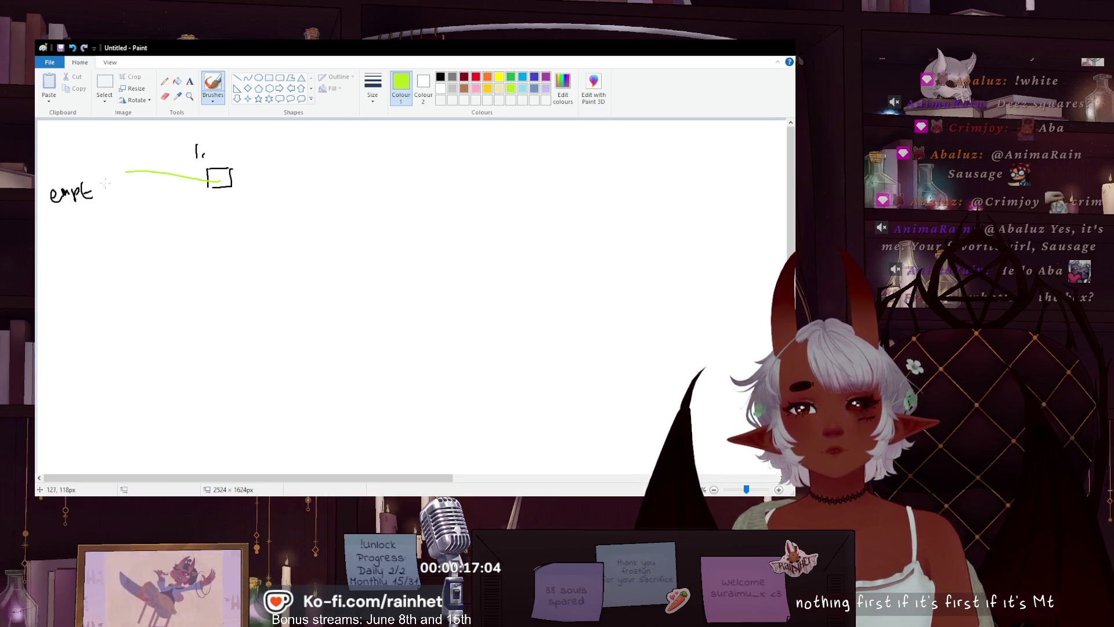
{"action": "left_click", "coordinate": [440, 77]}
{"action": "mouse_move", "coordinate": [121, 196]}
{"action": "left_mouse_down"}
{"action": "mouse_move", "coordinate": [129, 181]}
{"action": "mouse_move", "coordinate": [143, 203]}
{"action": "left_mouse_up"}
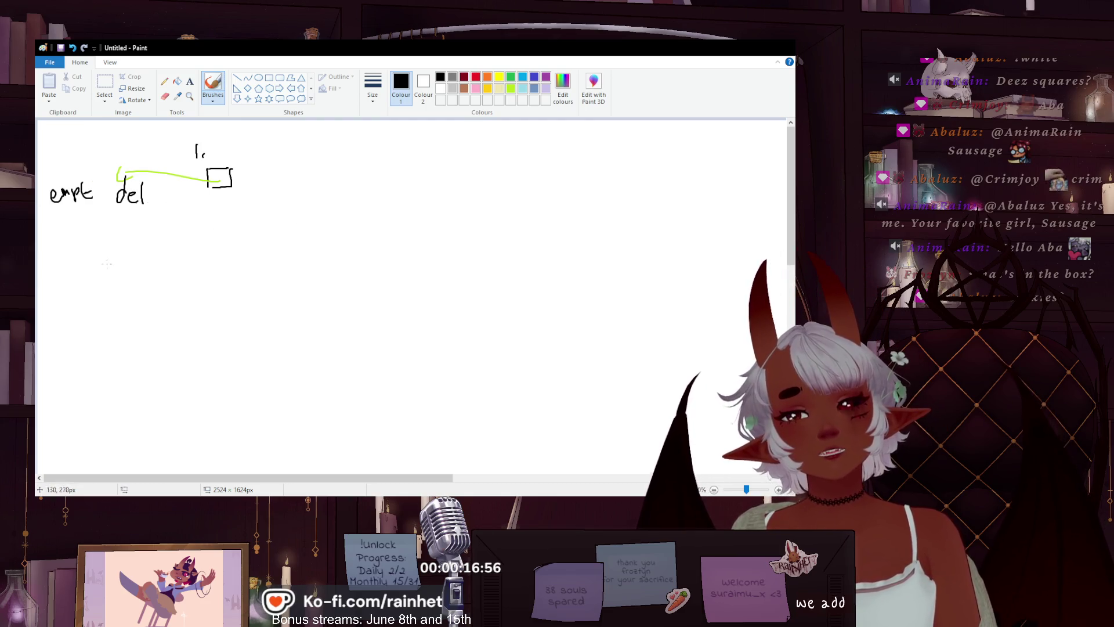
{"action": "mouse_move", "coordinate": [76, 274]}
{"action": "left_mouse_down"}
{"action": "mouse_move", "coordinate": [78, 264]}
{"action": "mouse_move", "coordinate": [92, 289]}
{"action": "mouse_move", "coordinate": [153, 288]}
{"action": "left_mouse_up"}
{"action": "mouse_move", "coordinate": [169, 272]}
{"action": "left_mouse_down"}
{"action": "mouse_move", "coordinate": [157, 290]}
{"action": "mouse_move", "coordinate": [186, 271]}
{"action": "left_mouse_up"}
{"action": "mouse_move", "coordinate": [79, 209]}
{"action": "left_mouse_down"}
{"action": "mouse_move", "coordinate": [210, 281]}
{"action": "mouse_move", "coordinate": [206, 297]}
{"action": "mouse_move", "coordinate": [187, 286]}
{"action": "left_mouse_up"}
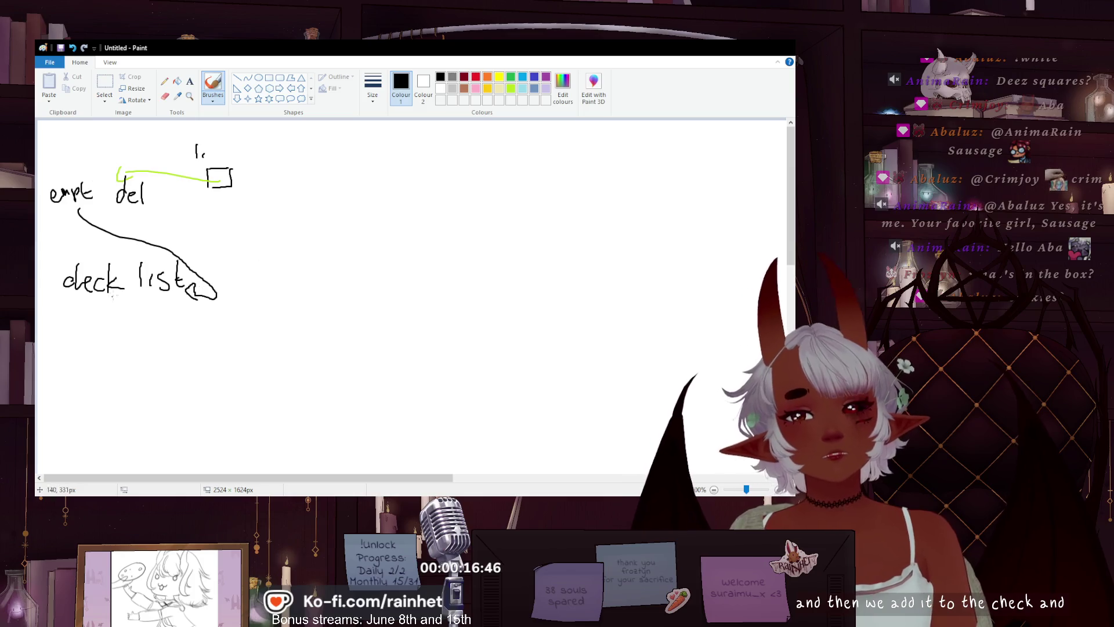
- Sketch a small box below 'deck list' with a dashed outline around it in black
{"action": "mouse_move", "coordinate": [140, 344]}
{"action": "left_mouse_down"}
{"action": "mouse_move", "coordinate": [123, 344]}
{"action": "mouse_move", "coordinate": [122, 368]}
{"action": "mouse_move", "coordinate": [147, 370]}
{"action": "left_mouse_up"}
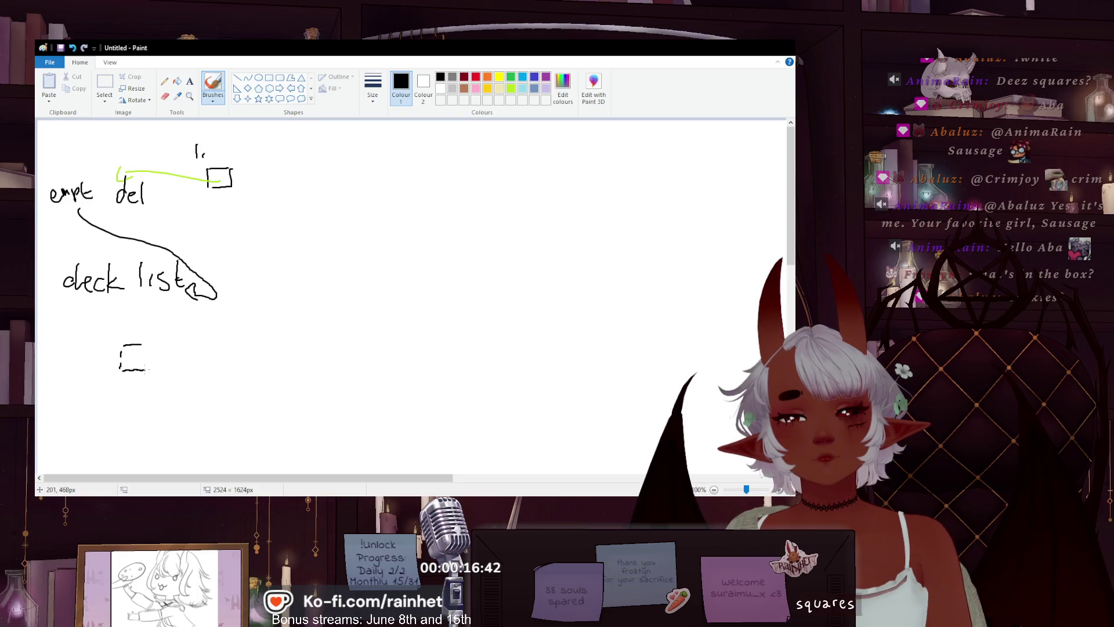
{"action": "left_click_drag", "start_coordinate": [132, 317], "coordinate": [141, 319]}
{"action": "mouse_move", "coordinate": [146, 319]}
{"action": "left_mouse_down"}
{"action": "mouse_move", "coordinate": [180, 351]}
{"action": "mouse_move", "coordinate": [174, 397]}
{"action": "mouse_move", "coordinate": [90, 393]}
{"action": "left_mouse_up"}
{"action": "mouse_move", "coordinate": [88, 351]}
{"action": "left_mouse_down"}
{"action": "mouse_move", "coordinate": [87, 334]}
{"action": "mouse_move", "coordinate": [100, 346]}
{"action": "left_mouse_up"}
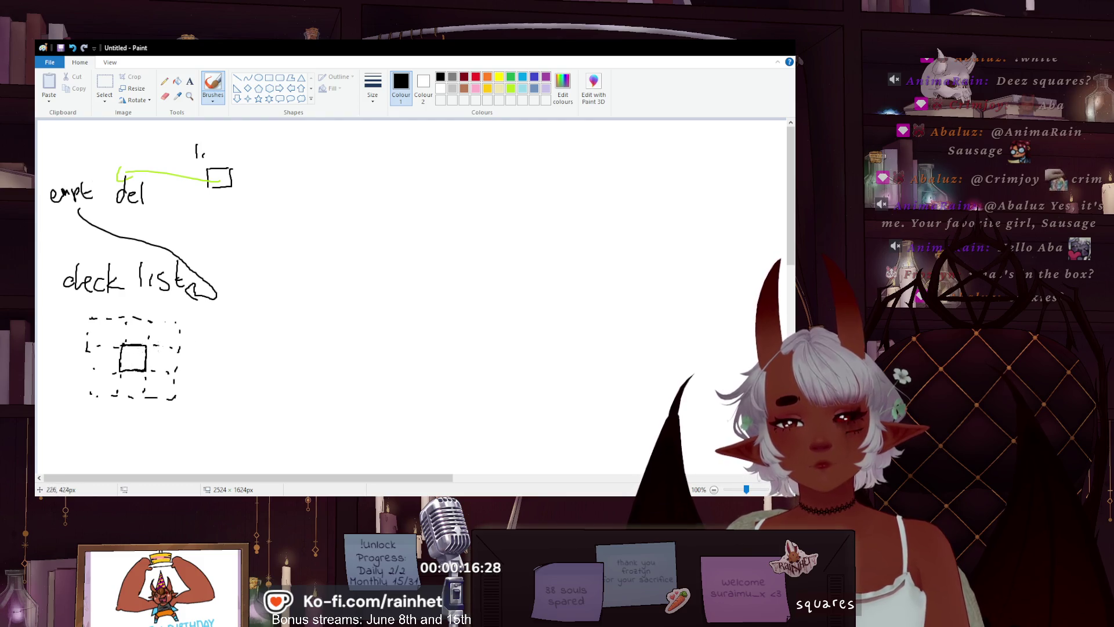
- Draw a lime-green arrow from the dashed box up and to the right
{"action": "left_click", "coordinate": [511, 88]}
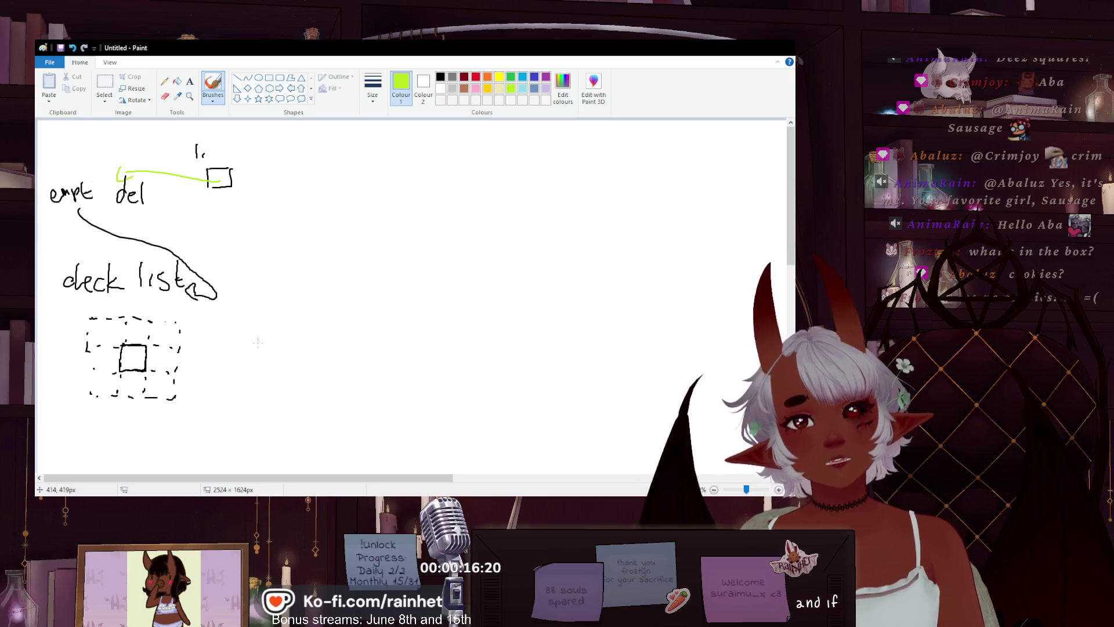
{"action": "left_click", "coordinate": [441, 82]}
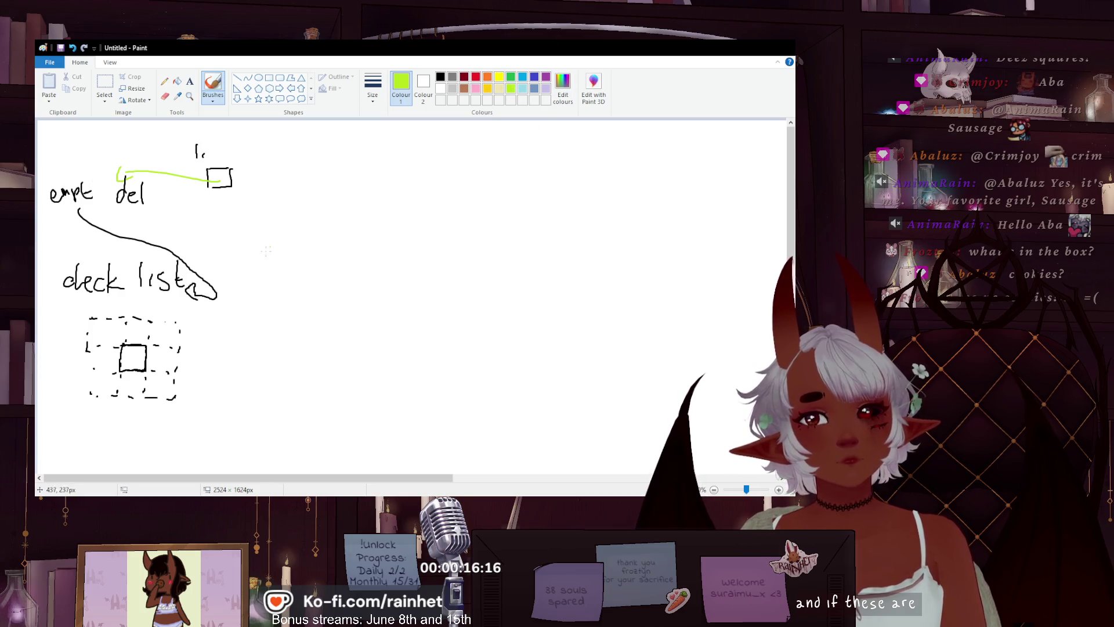
{"action": "mouse_move", "coordinate": [192, 347]}
{"action": "left_mouse_down"}
{"action": "mouse_move", "coordinate": [243, 336]}
{"action": "mouse_move", "coordinate": [297, 206]}
{"action": "mouse_move", "coordinate": [335, 173]}
{"action": "mouse_move", "coordinate": [325, 182]}
{"action": "mouse_move", "coordinate": [409, 163]}
{"action": "left_mouse_up"}
- Handwrite 'empt = del' and 'num =del' in black at the arrow's end, adding '=' between empt and del
{"action": "left_click", "coordinate": [441, 78]}
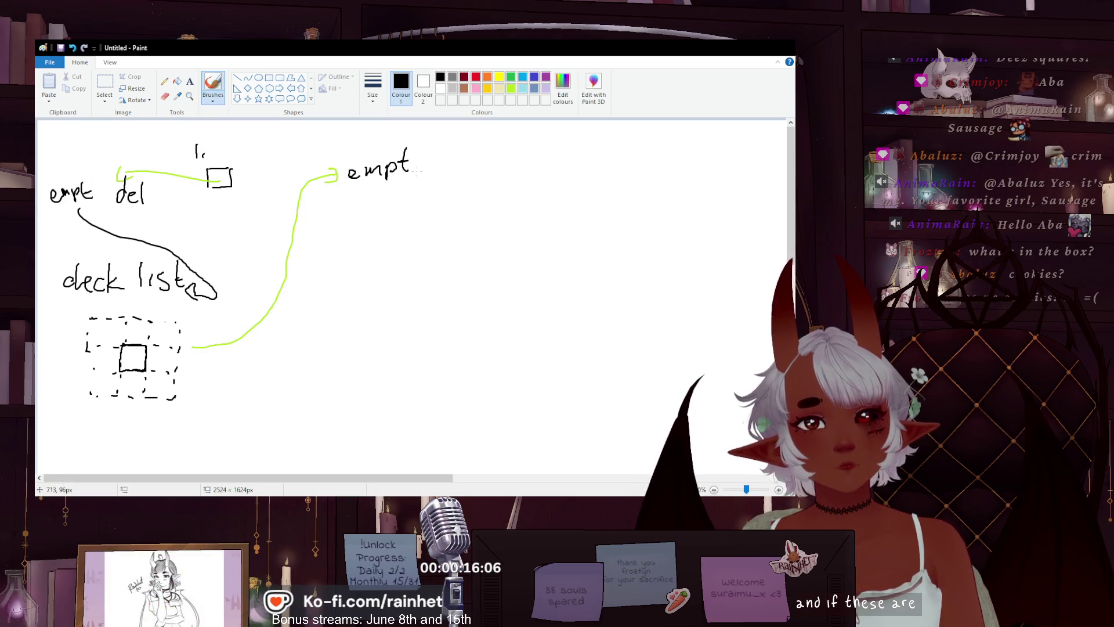
{"action": "left_click_drag", "start_coordinate": [428, 166], "coordinate": [436, 166]}
{"action": "left_click_drag", "start_coordinate": [105, 198], "coordinate": [114, 197]}
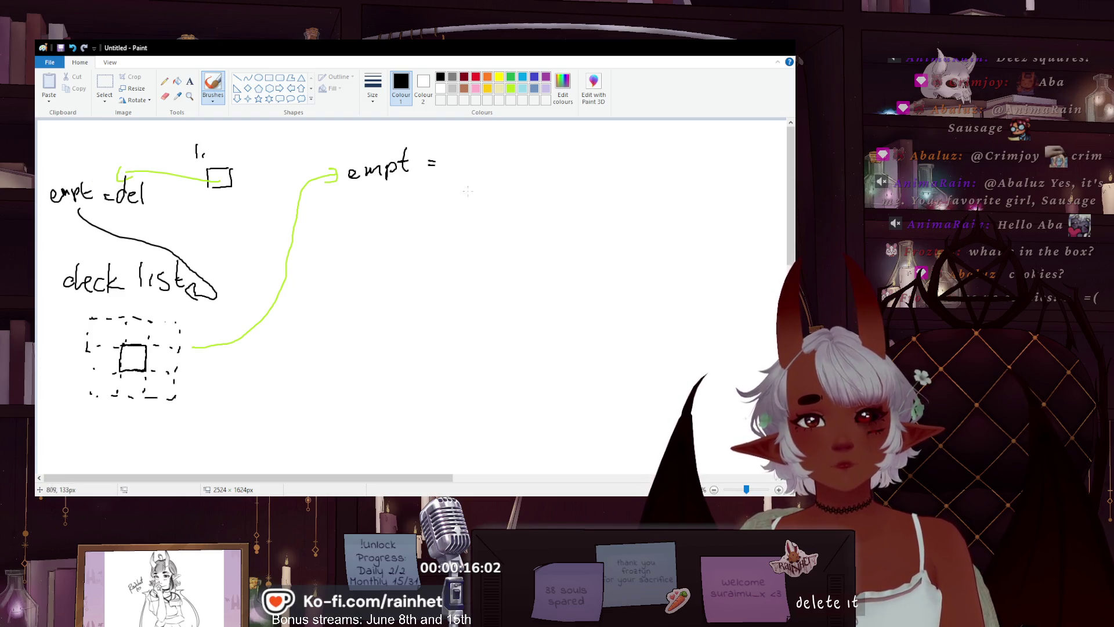
{"action": "left_click_drag", "start_coordinate": [470, 164], "coordinate": [501, 178]}
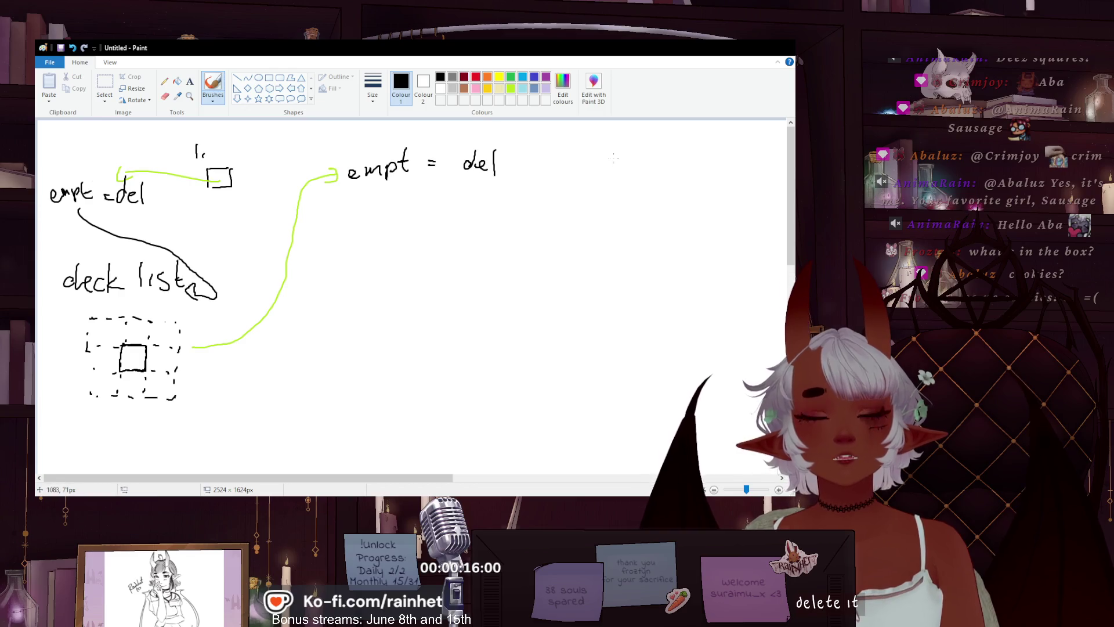
{"action": "left_click_drag", "start_coordinate": [559, 159], "coordinate": [631, 161]}
{"action": "left_click_drag", "start_coordinate": [645, 156], "coordinate": [648, 163]}
{"action": "left_click_drag", "start_coordinate": [651, 153], "coordinate": [664, 162]}
{"action": "left_click_drag", "start_coordinate": [670, 143], "coordinate": [671, 166]}
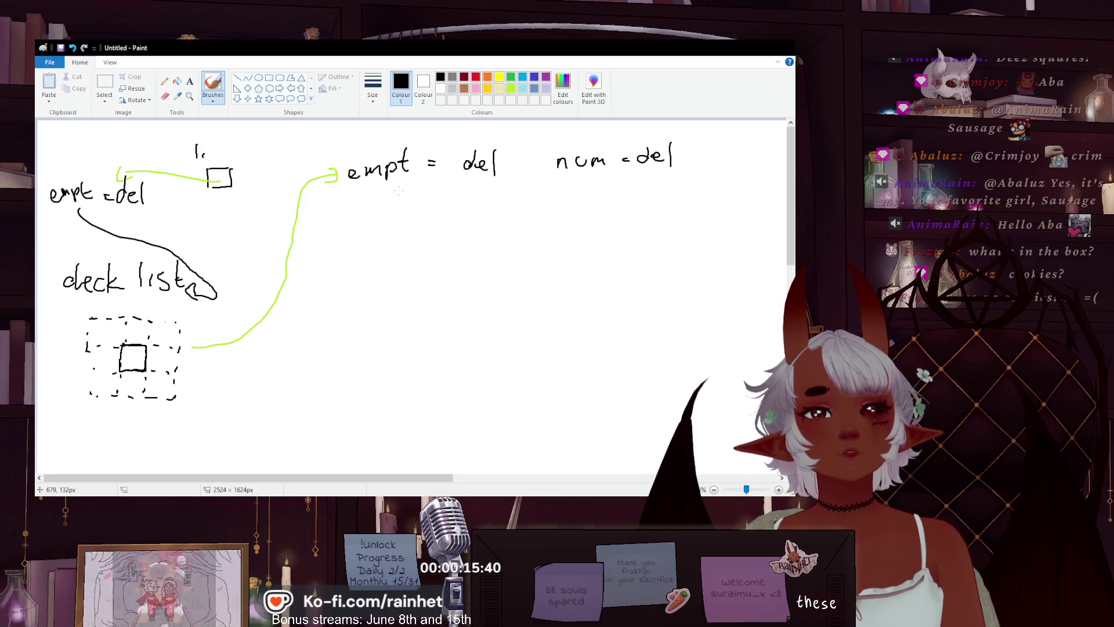
- Draw a green arrow from 'empt = del' back down to the dashed box
{"action": "left_click", "coordinate": [511, 77]}
{"action": "left_click_drag", "start_coordinate": [387, 190], "coordinate": [363, 311]}
{"action": "mouse_move", "coordinate": [290, 375]}
{"action": "left_mouse_down"}
{"action": "mouse_move", "coordinate": [237, 398]}
{"action": "mouse_move", "coordinate": [197, 386]}
{"action": "left_mouse_up"}
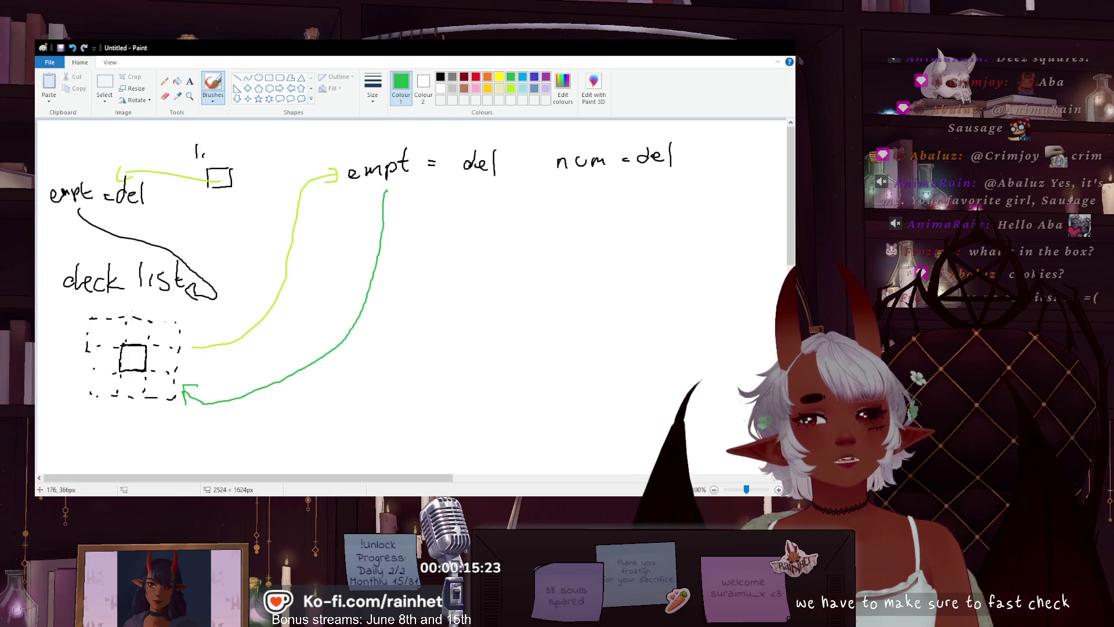
- Write the pink label 'is cell hidden or no?' above the dashed box
{"action": "left_click", "coordinate": [476, 88]}
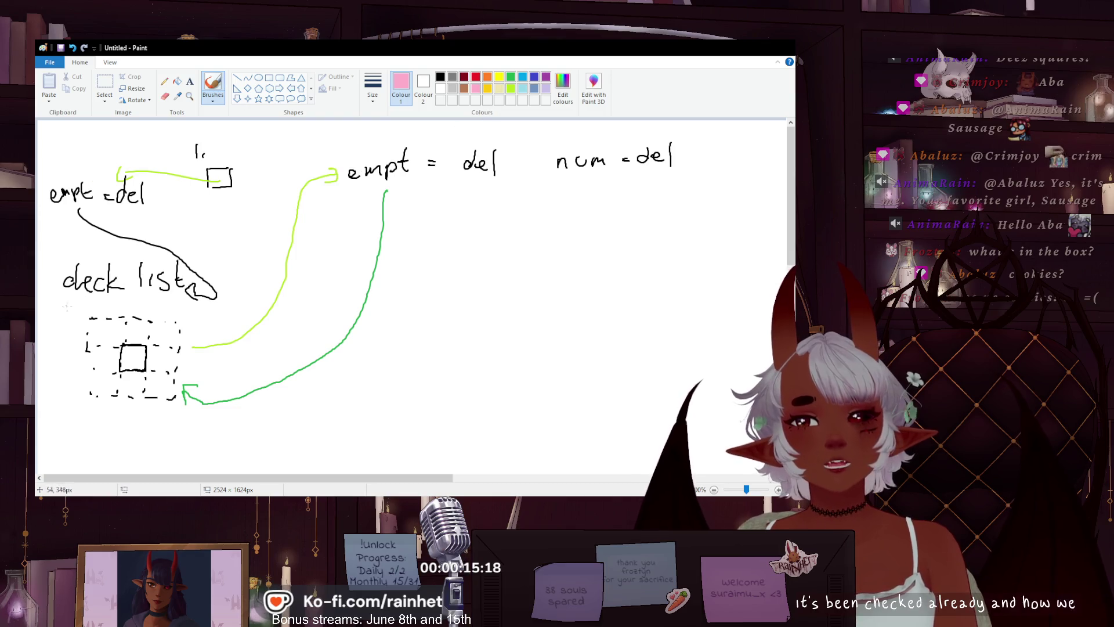
{"action": "mouse_move", "coordinate": [60, 304]}
{"action": "left_mouse_down"}
{"action": "mouse_move", "coordinate": [69, 316]}
{"action": "mouse_move", "coordinate": [152, 311]}
{"action": "left_mouse_up"}
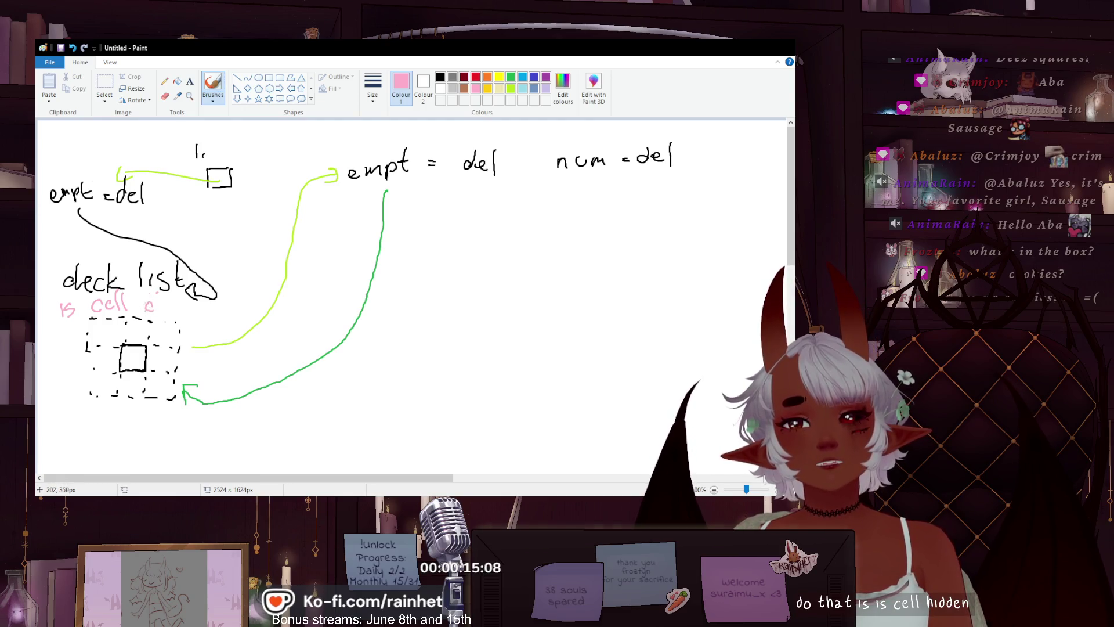
{"action": "left_click_drag", "start_coordinate": [155, 298], "coordinate": [180, 313]}
{"action": "left_click_drag", "start_coordinate": [182, 313], "coordinate": [143, 313]}
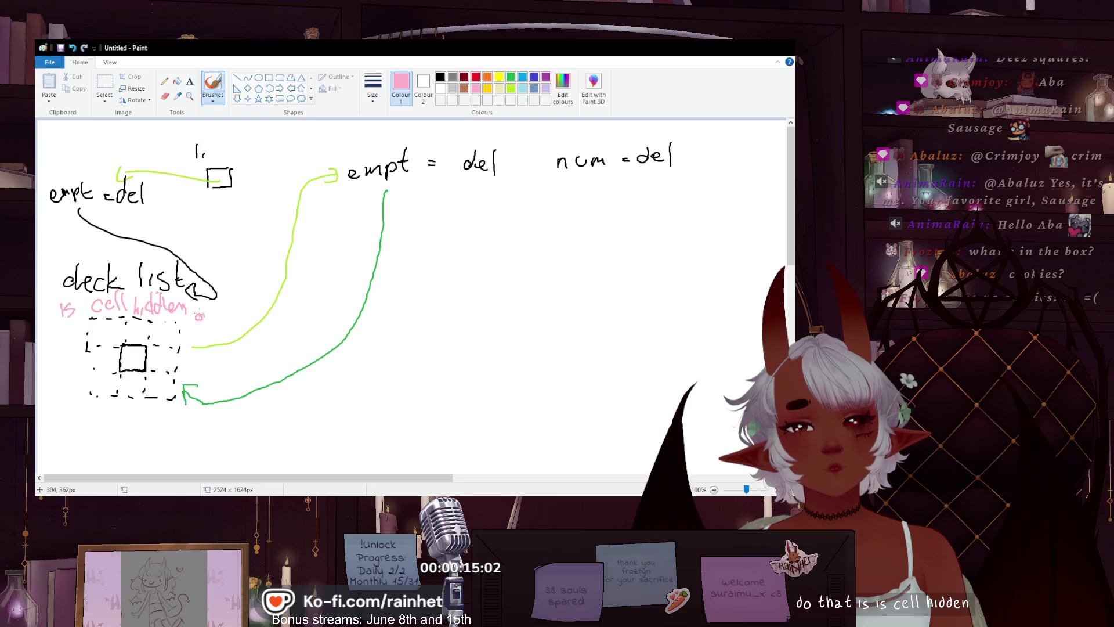
{"action": "left_click_drag", "start_coordinate": [218, 319], "coordinate": [228, 317]}
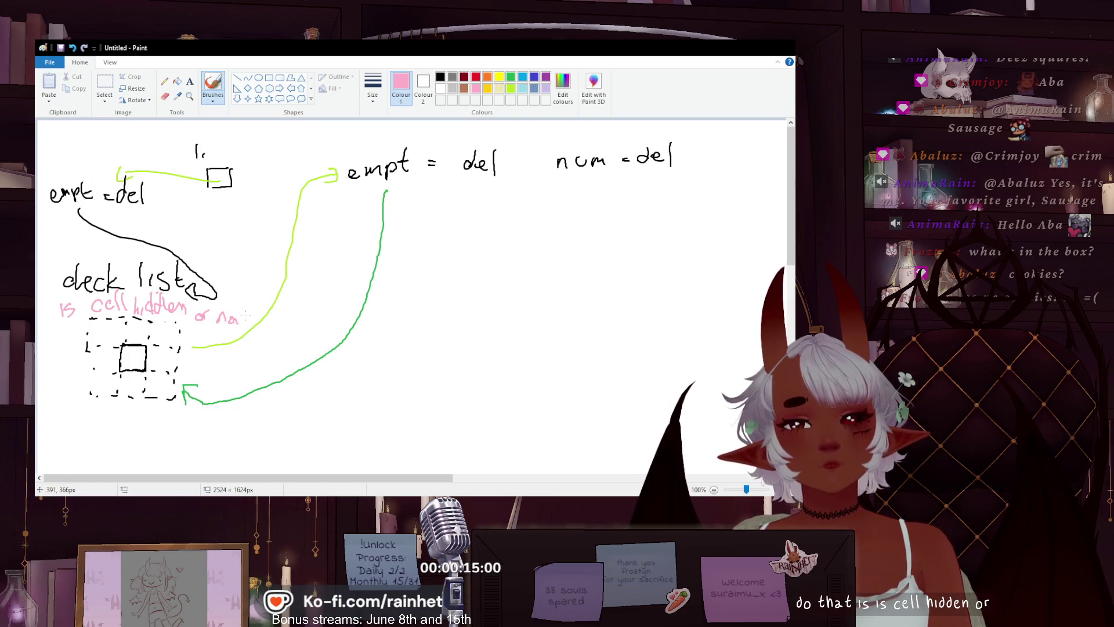
{"action": "left_click_drag", "start_coordinate": [236, 311], "coordinate": [241, 320]}
{"action": "left_click", "coordinate": [241, 322]}
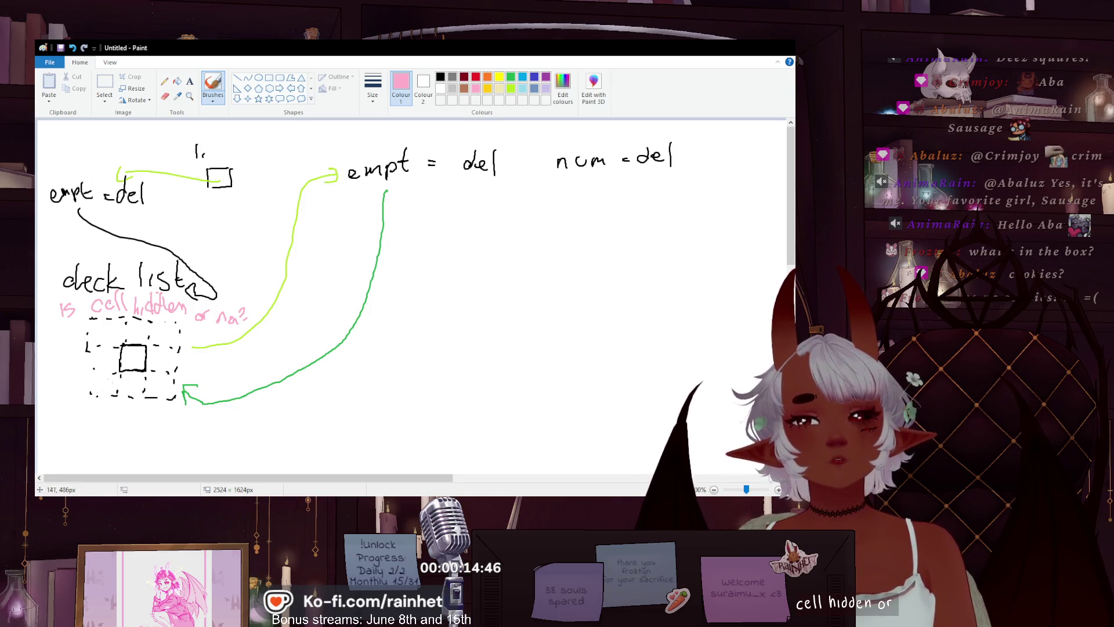
- Write the pink notes 'if yes → ignore' and 'if no' below the dashed box
{"action": "mouse_move", "coordinate": [109, 429]}
{"action": "left_mouse_down"}
{"action": "mouse_move", "coordinate": [111, 450]}
{"action": "mouse_move", "coordinate": [124, 434]}
{"action": "left_mouse_up"}
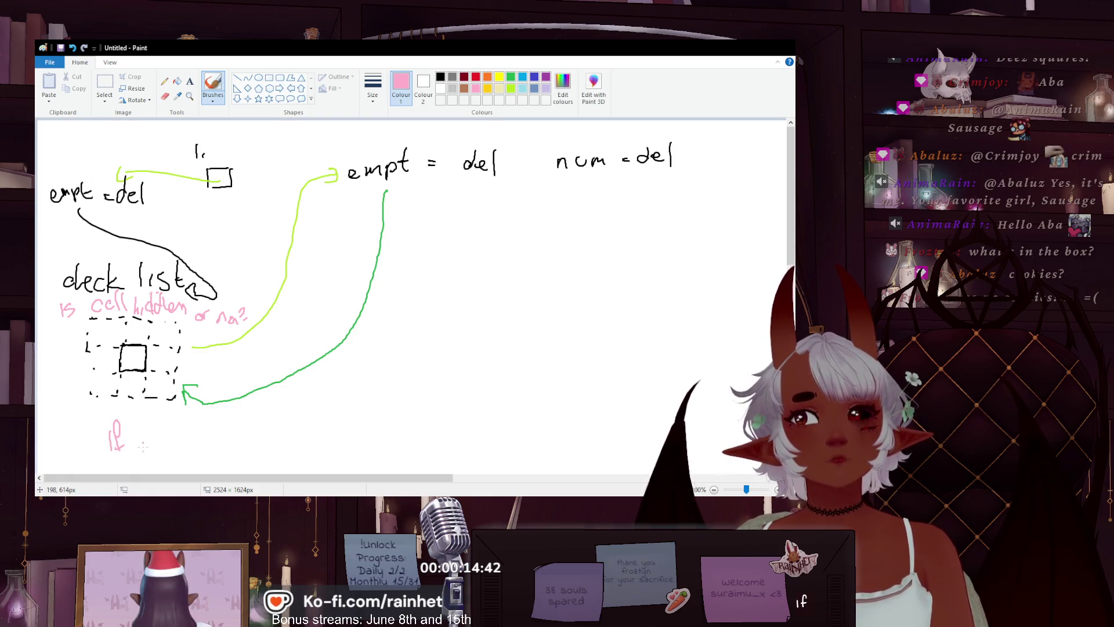
{"action": "mouse_move", "coordinate": [157, 446]}
{"action": "left_mouse_down"}
{"action": "mouse_move", "coordinate": [170, 435]}
{"action": "mouse_move", "coordinate": [232, 457]}
{"action": "mouse_move", "coordinate": [251, 432]}
{"action": "mouse_move", "coordinate": [288, 428]}
{"action": "left_mouse_up"}
{"action": "left_click_drag", "start_coordinate": [182, 461], "coordinate": [182, 468]}
{"action": "left_click_drag", "start_coordinate": [195, 451], "coordinate": [190, 468]}
{"action": "left_click_drag", "start_coordinate": [238, 456], "coordinate": [239, 458]}
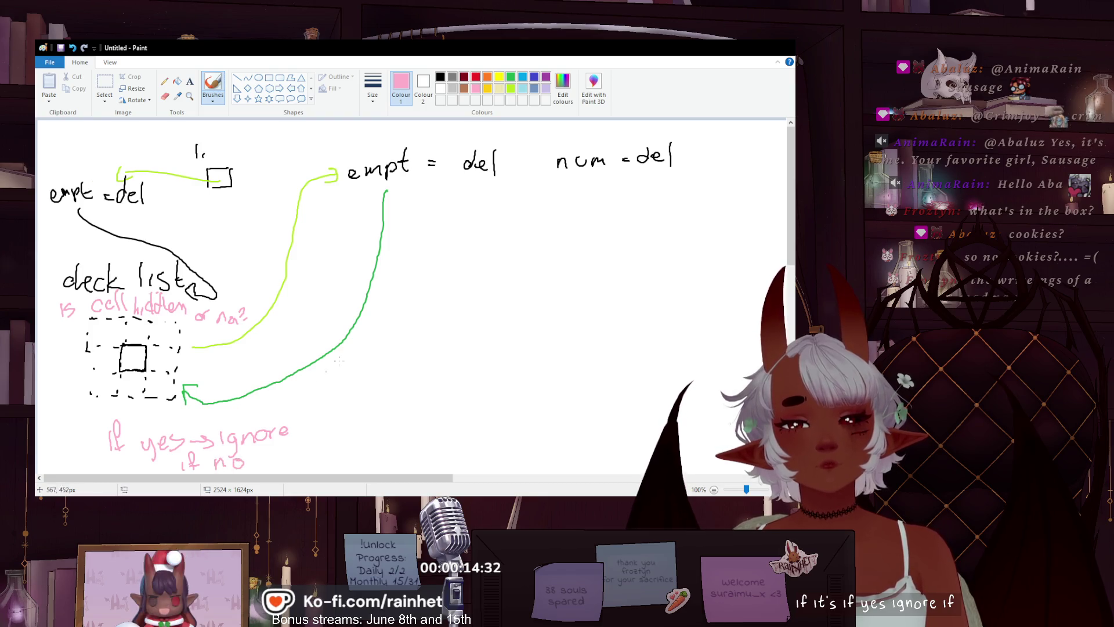
- Draw a lime-green arrow from 'ignore' up to 'empt = del' and add a period after step 2
{"action": "left_click", "coordinate": [511, 88]}
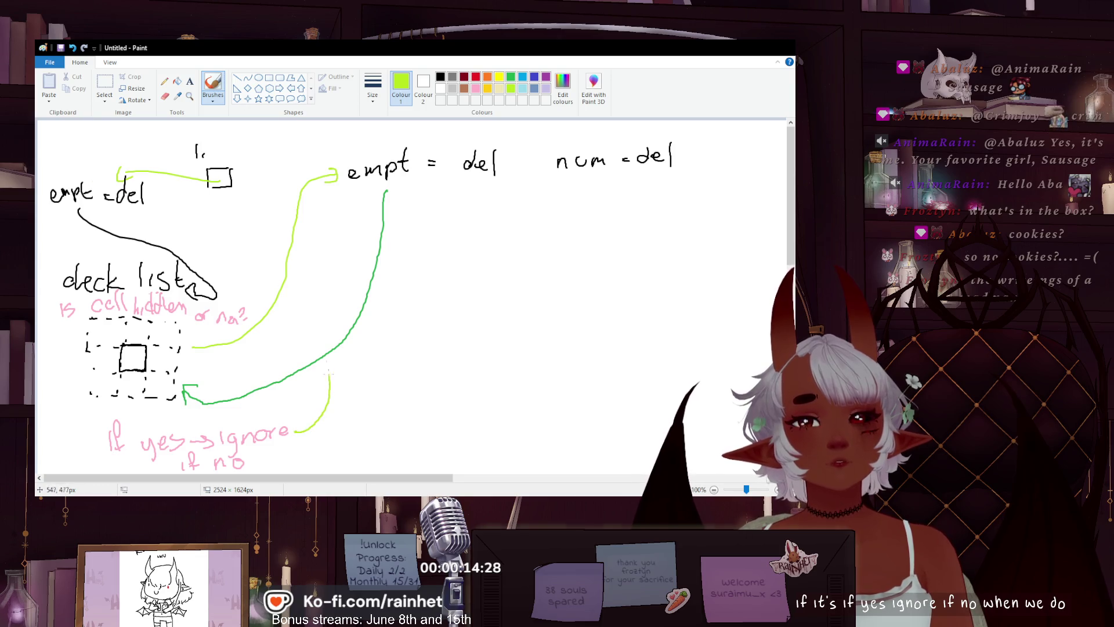
{"action": "left_click_drag", "start_coordinate": [329, 378], "coordinate": [286, 232]}
{"action": "left_click_drag", "start_coordinate": [288, 182], "coordinate": [306, 176]}
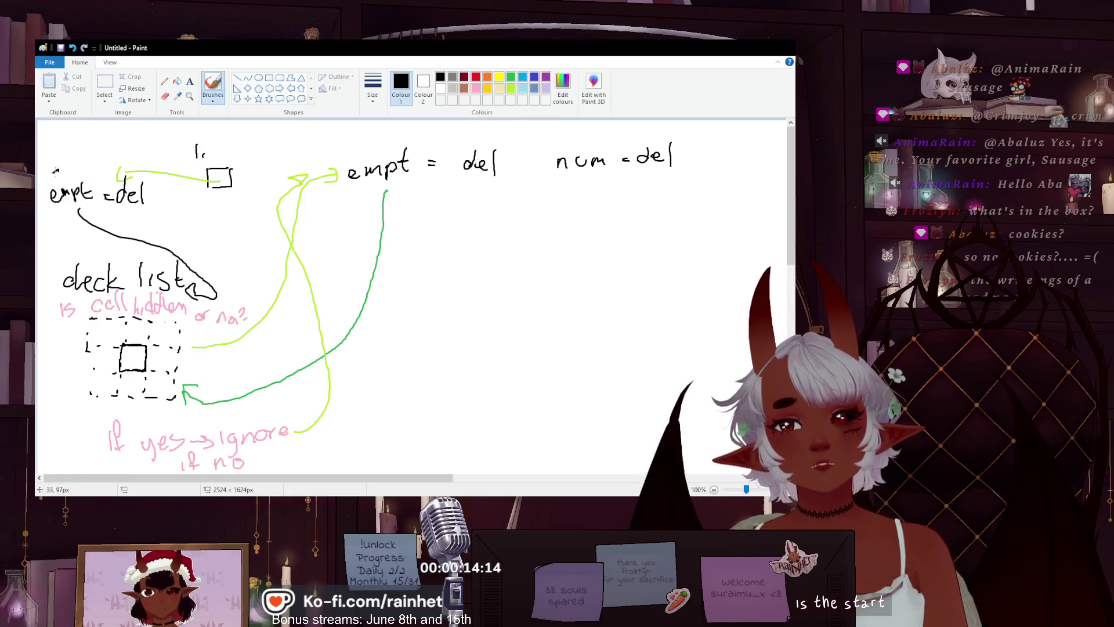
{"action": "left_click", "coordinate": [66, 176]}
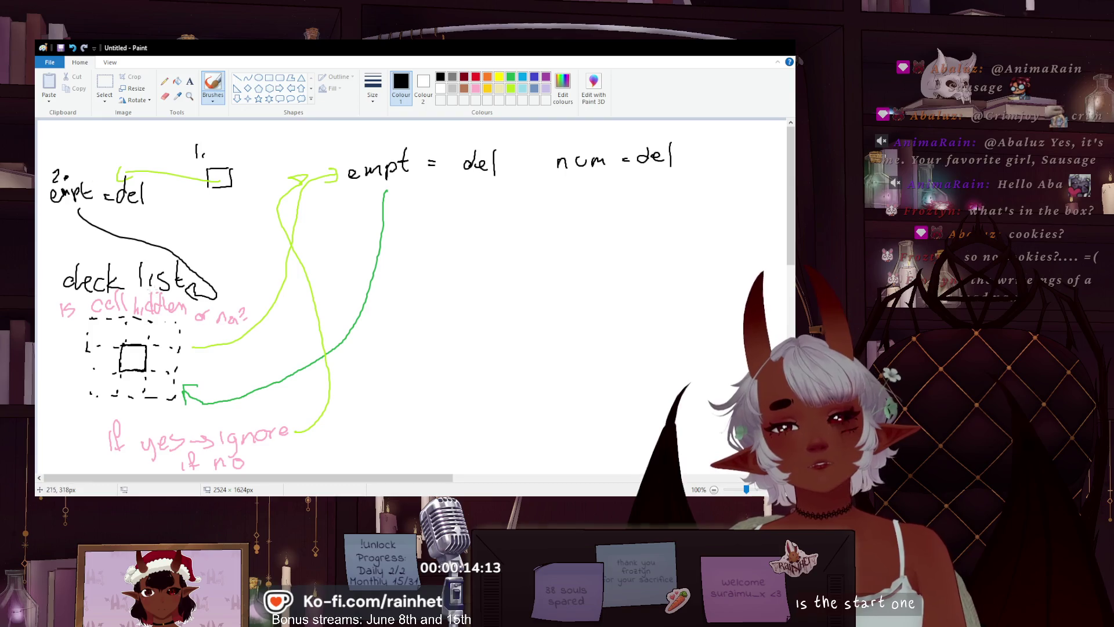
- Hand-write step numbers 3. to 7. beside the flowchart notes, and an 8 after the top '4.'
{"action": "left_click_drag", "start_coordinate": [53, 263], "coordinate": [60, 265]}
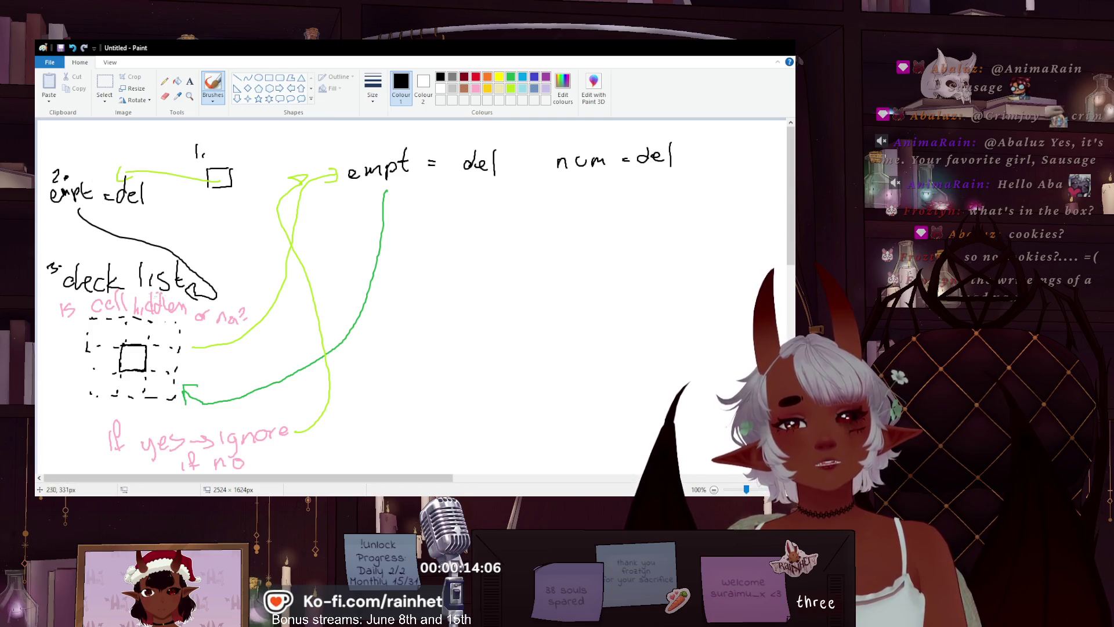
{"action": "left_click_drag", "start_coordinate": [339, 143], "coordinate": [353, 157]}
{"action": "left_click", "coordinate": [365, 155]}
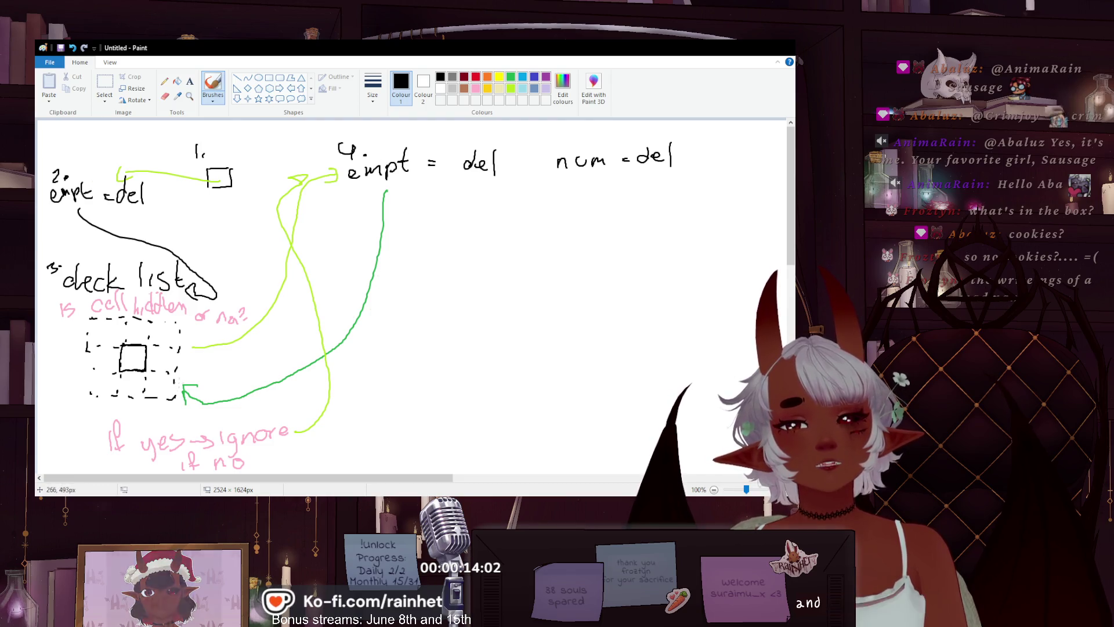
{"action": "left_click_drag", "start_coordinate": [209, 383], "coordinate": [206, 396]}
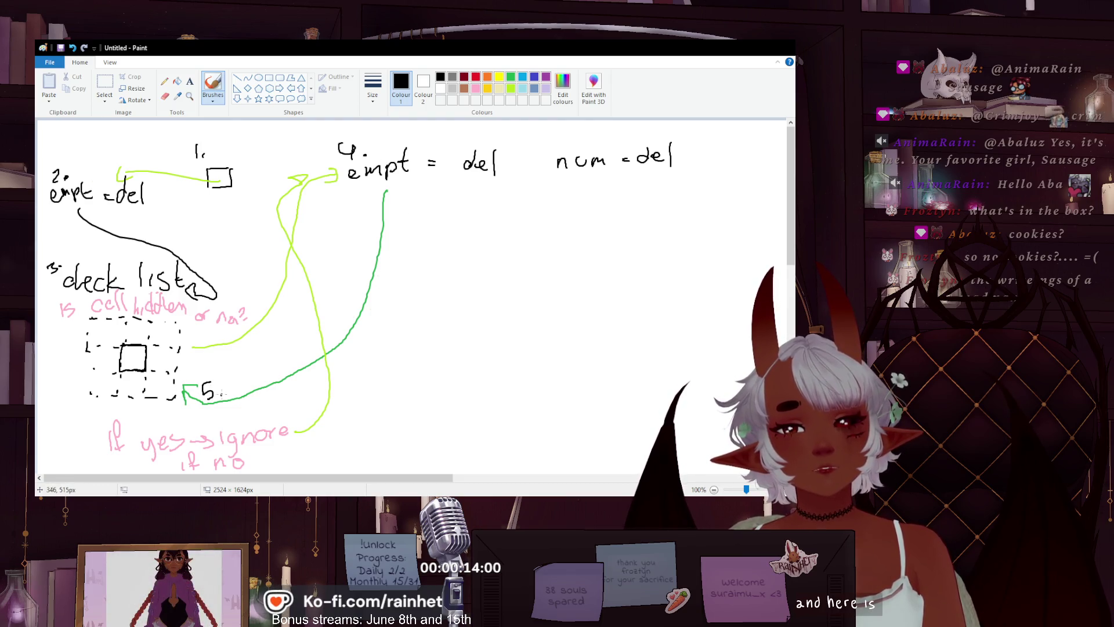
{"action": "left_click", "coordinate": [221, 395]}
{"action": "left_click_drag", "start_coordinate": [58, 308], "coordinate": [54, 316]}
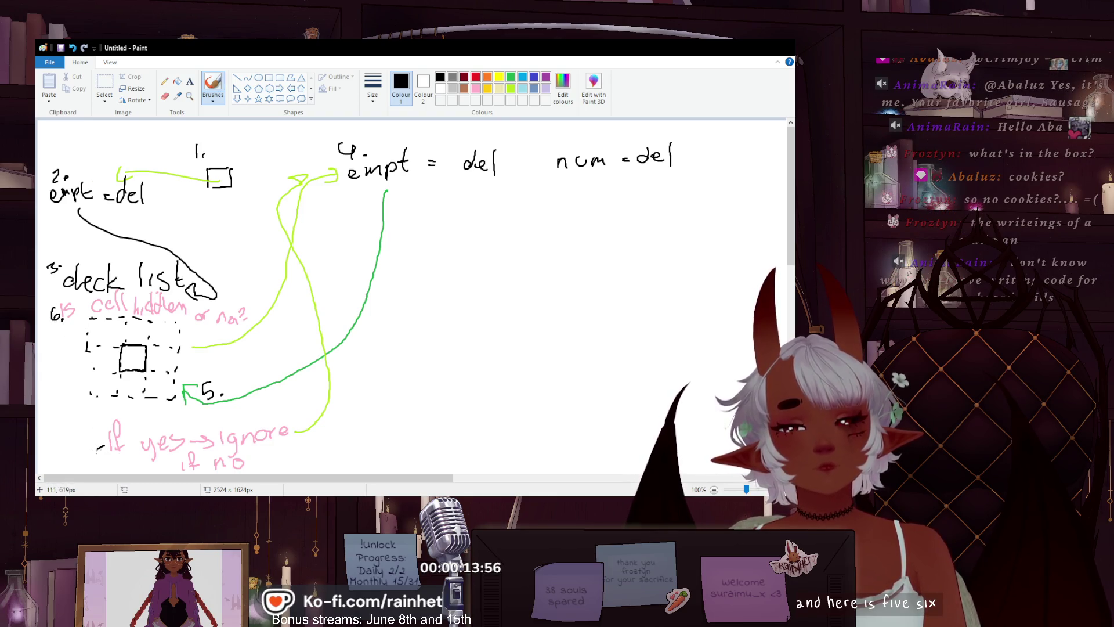
{"action": "left_click_drag", "start_coordinate": [100, 446], "coordinate": [110, 456]}
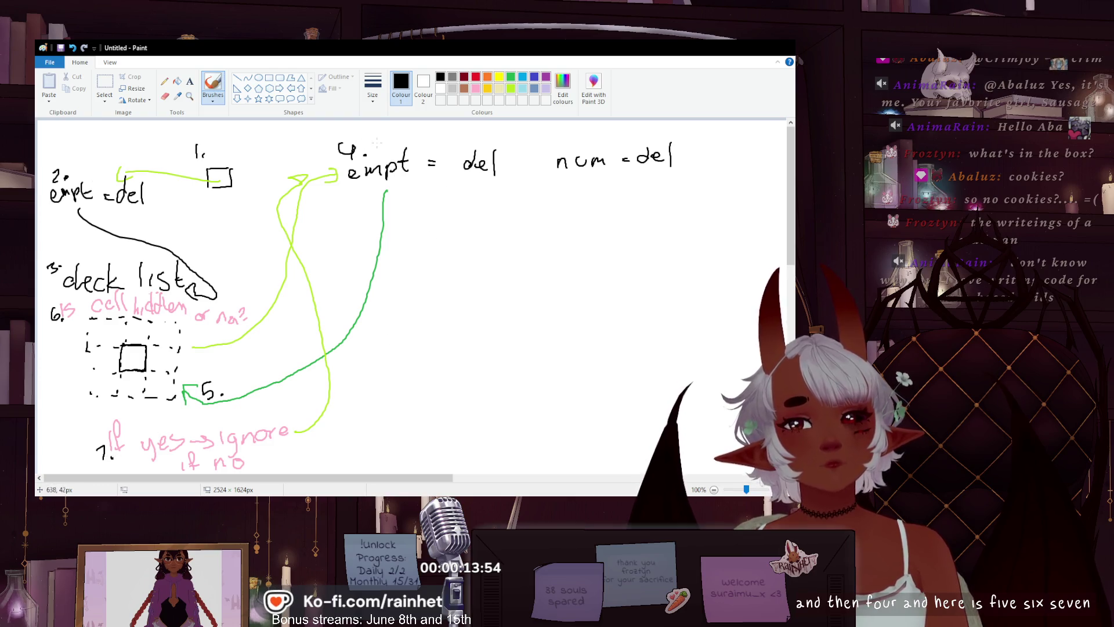
{"action": "left_click_drag", "start_coordinate": [373, 155], "coordinate": [385, 147]}
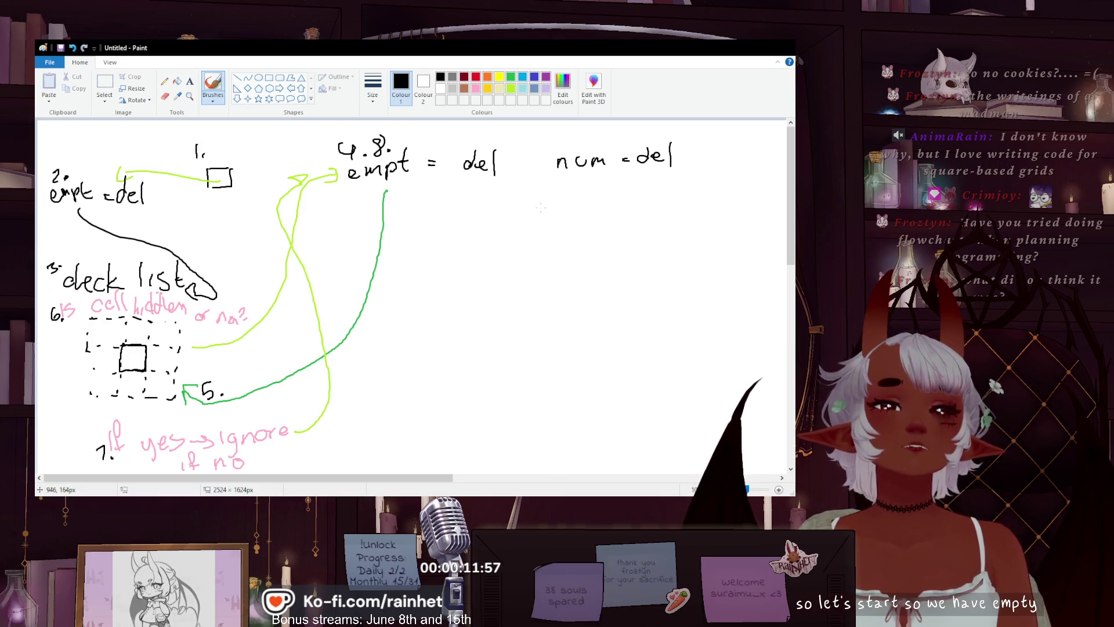
- Hand-write 'is' and then 'the cell' in black below 'num = del'
{"action": "mouse_move", "coordinate": [545, 209]}
{"action": "left_mouse_down"}
{"action": "mouse_move", "coordinate": [546, 219]}
{"action": "mouse_move", "coordinate": [660, 214]}
{"action": "left_mouse_up"}
{"action": "mouse_move", "coordinate": [665, 192]}
{"action": "left_mouse_down"}
{"action": "mouse_move", "coordinate": [664, 215]}
{"action": "mouse_move", "coordinate": [760, 222]}
{"action": "left_mouse_up"}
- Complete the note as 'is the cell empty?' and underline it
{"action": "left_click_drag", "start_coordinate": [764, 191], "coordinate": [769, 205]}
{"action": "left_click", "coordinate": [770, 210]}
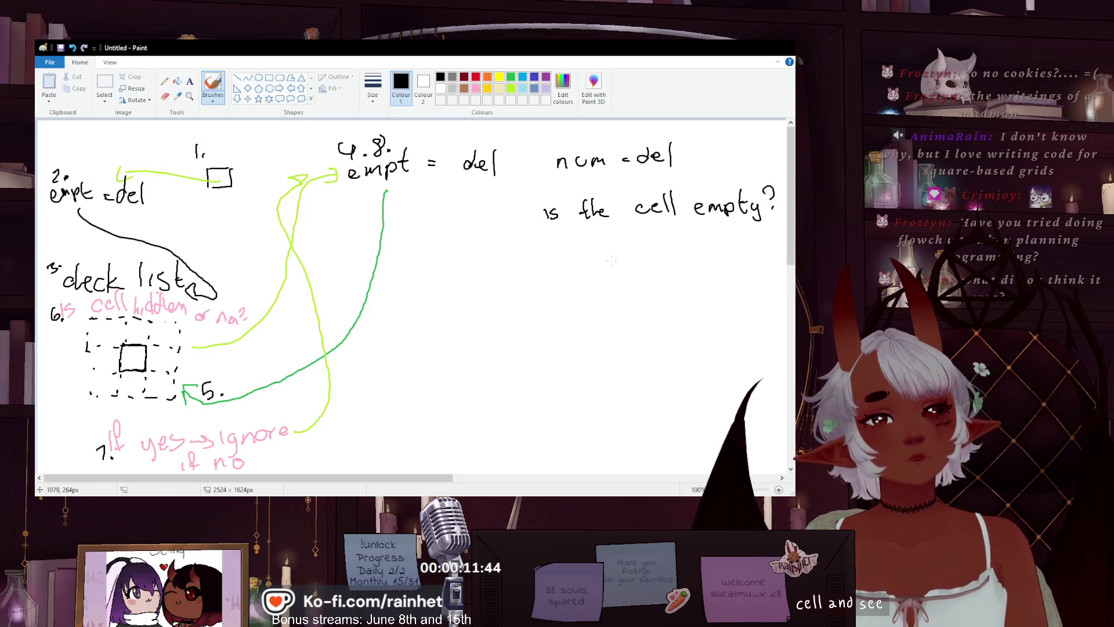
{"action": "left_click_drag", "start_coordinate": [541, 228], "coordinate": [761, 223]}
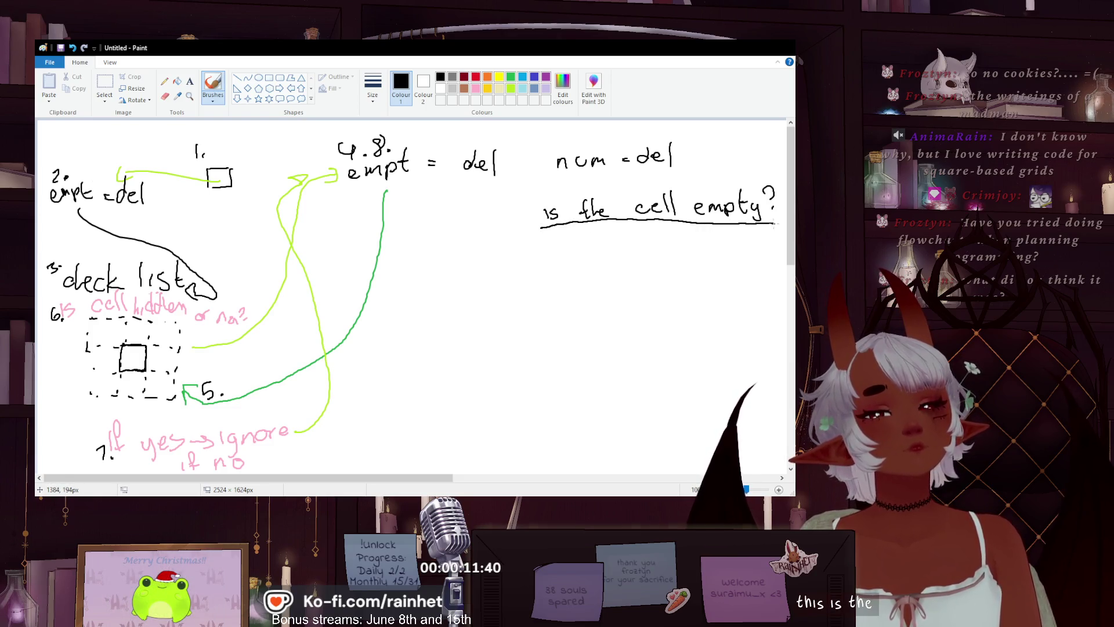
- Erase 'is' and the stray marks so the underlined heading reads 'the cell empty'
{"action": "left_click", "coordinate": [165, 96]}
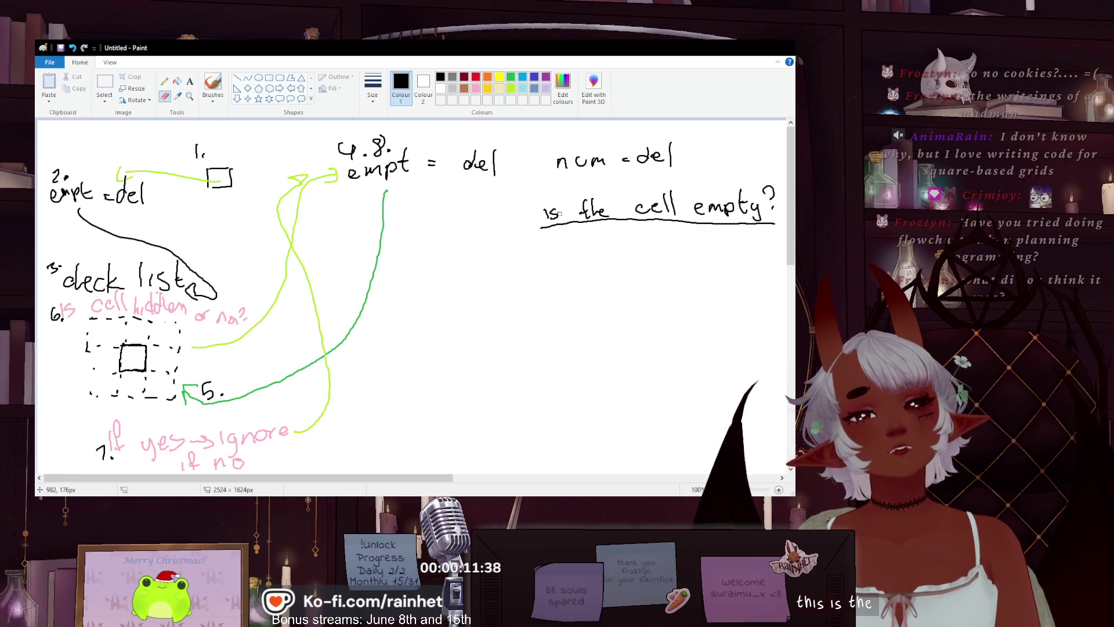
{"action": "left_click_drag", "start_coordinate": [557, 206], "coordinate": [546, 217]}
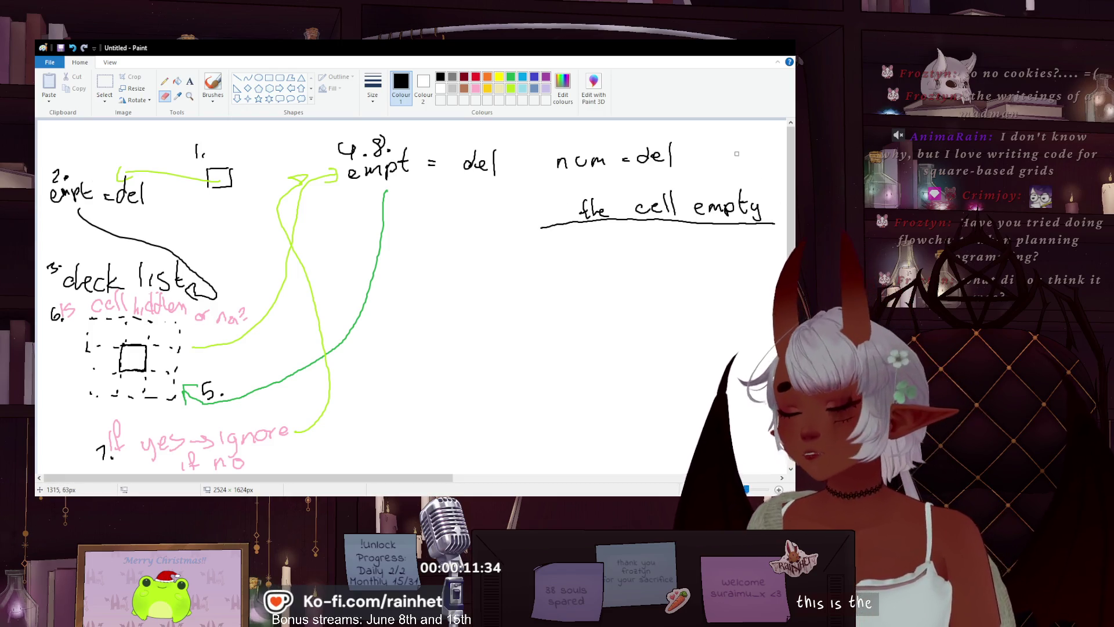
{"action": "left_click_drag", "start_coordinate": [578, 223], "coordinate": [551, 228]}
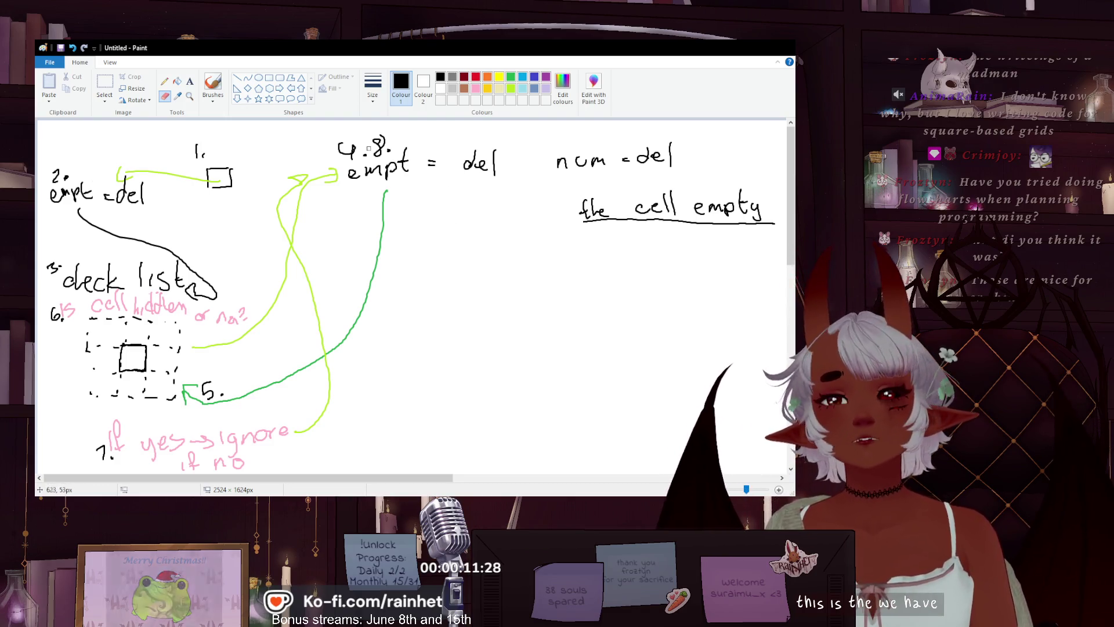
{"action": "left_click", "coordinate": [213, 86]}
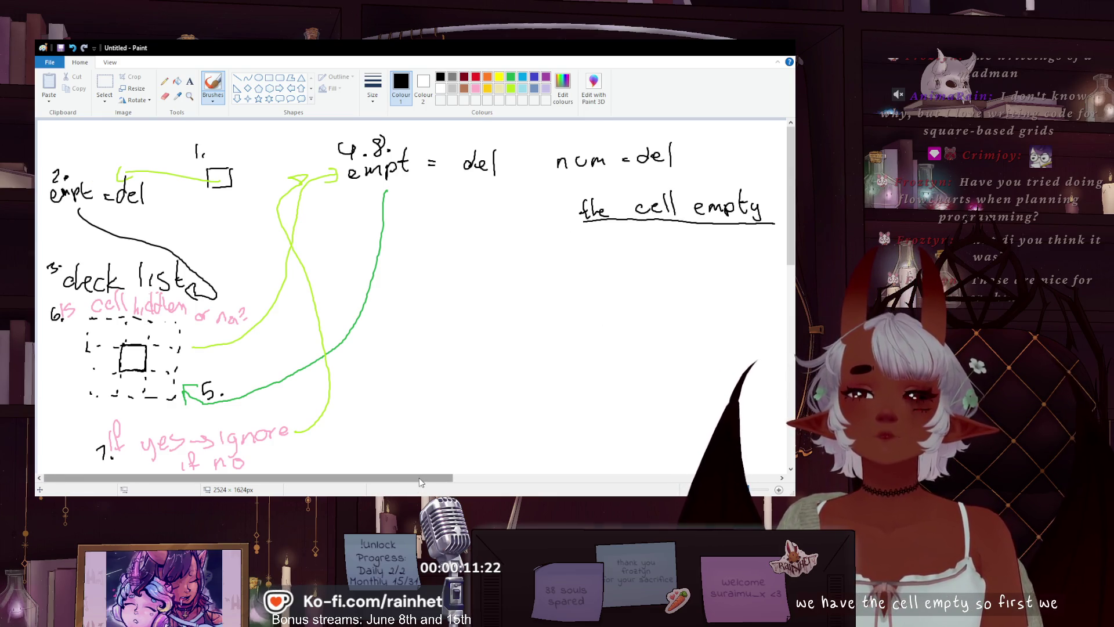
{"action": "mouse_move", "coordinate": [419, 478]}
{"action": "left_mouse_down"}
{"action": "mouse_move", "coordinate": [434, 479]}
{"action": "mouse_move", "coordinate": [405, 485]}
{"action": "mouse_move", "coordinate": [510, 485]}
{"action": "left_mouse_up"}
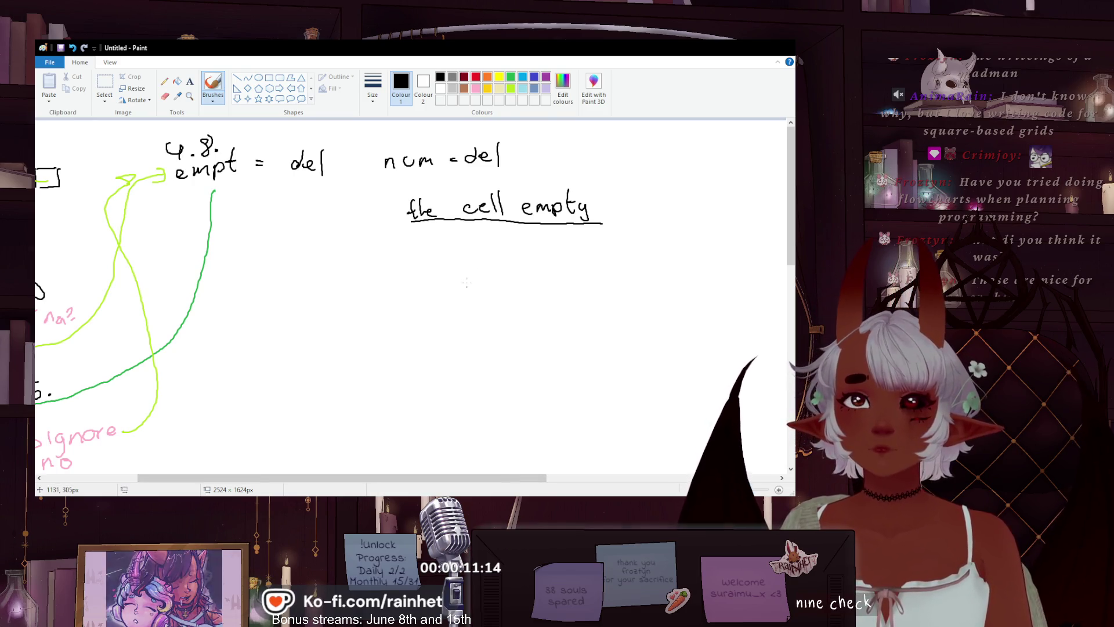
- Write 'is cell hidden?' under the heading, with 'no' and 'ignore' to its right
{"action": "scroll", "coordinate": [309, 490], "scroll_direction": "left", "scroll_amount": 3}
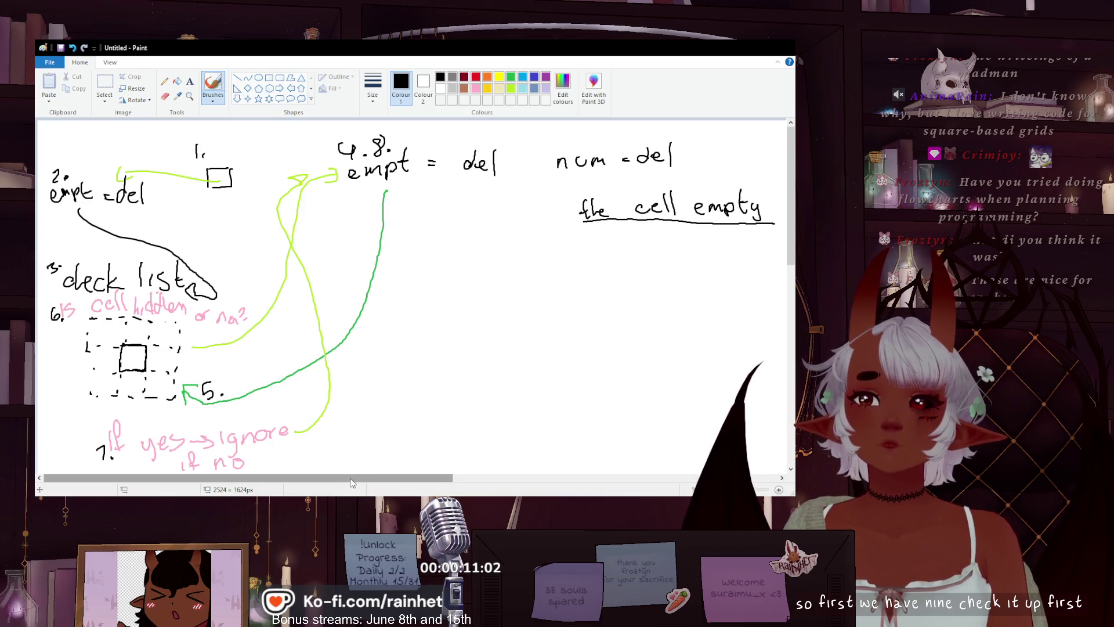
{"action": "left_click_drag", "start_coordinate": [347, 476], "coordinate": [468, 478]}
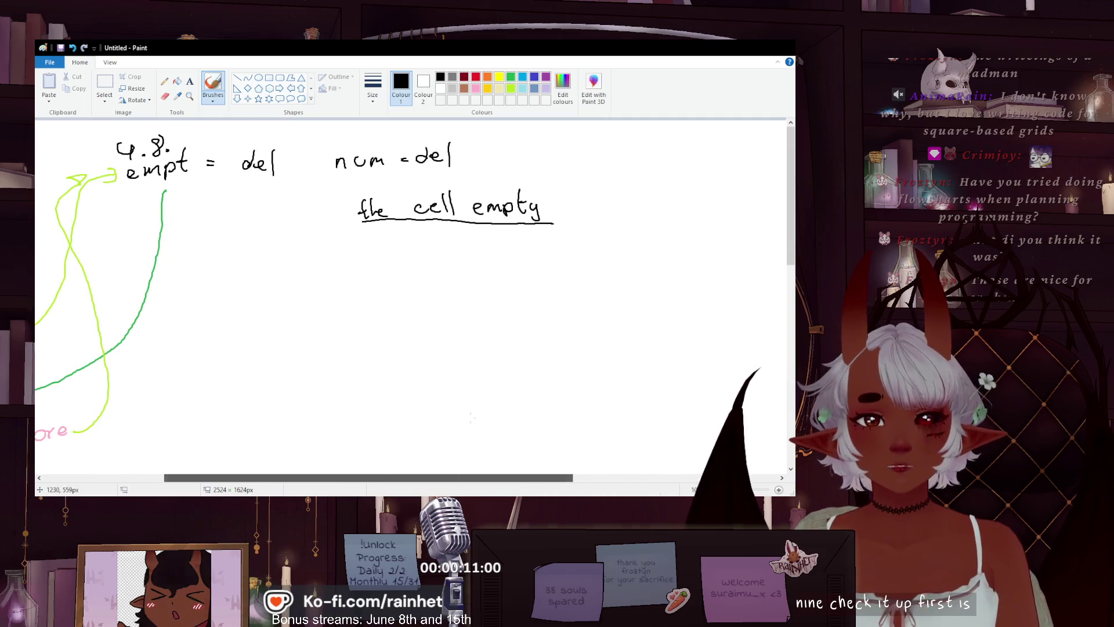
{"action": "mouse_move", "coordinate": [424, 285]}
{"action": "left_mouse_down"}
{"action": "mouse_move", "coordinate": [426, 297]}
{"action": "mouse_move", "coordinate": [557, 289]}
{"action": "left_mouse_up"}
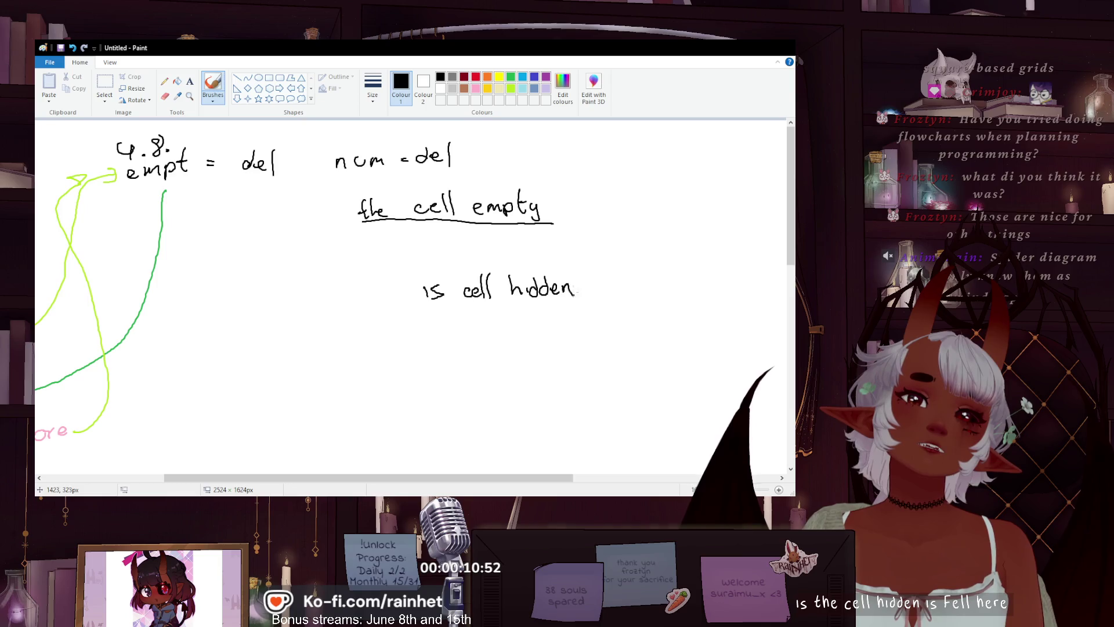
{"action": "mouse_move", "coordinate": [349, 477]}
{"action": "left_mouse_down"}
{"action": "mouse_move", "coordinate": [230, 478]}
{"action": "mouse_move", "coordinate": [413, 451]}
{"action": "left_mouse_up"}
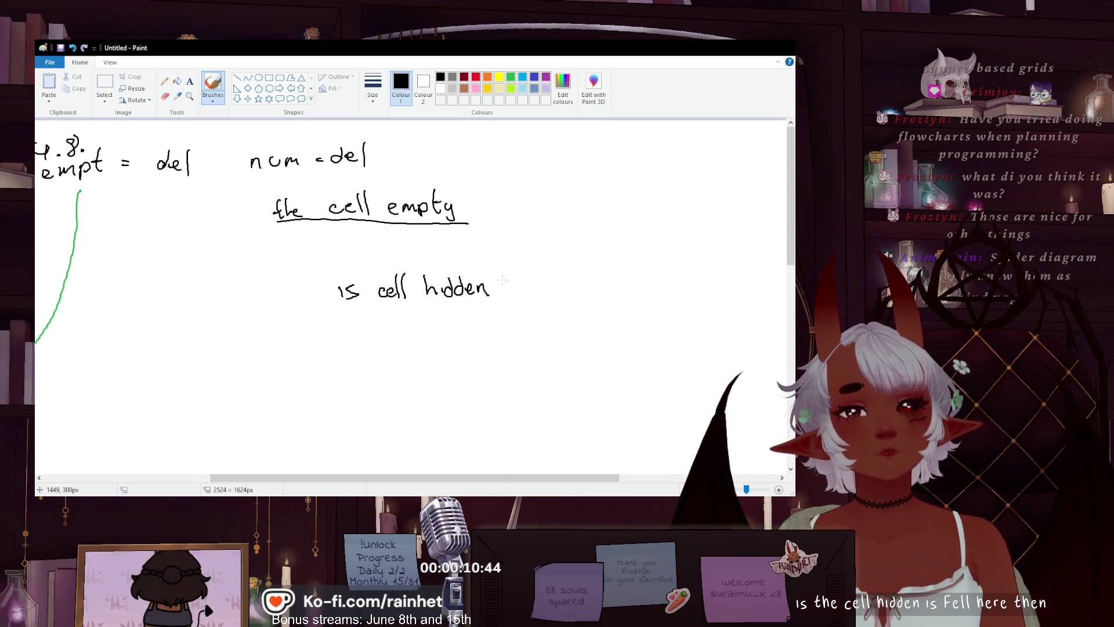
{"action": "left_click_drag", "start_coordinate": [497, 277], "coordinate": [500, 288]}
{"action": "left_click", "coordinate": [498, 293]}
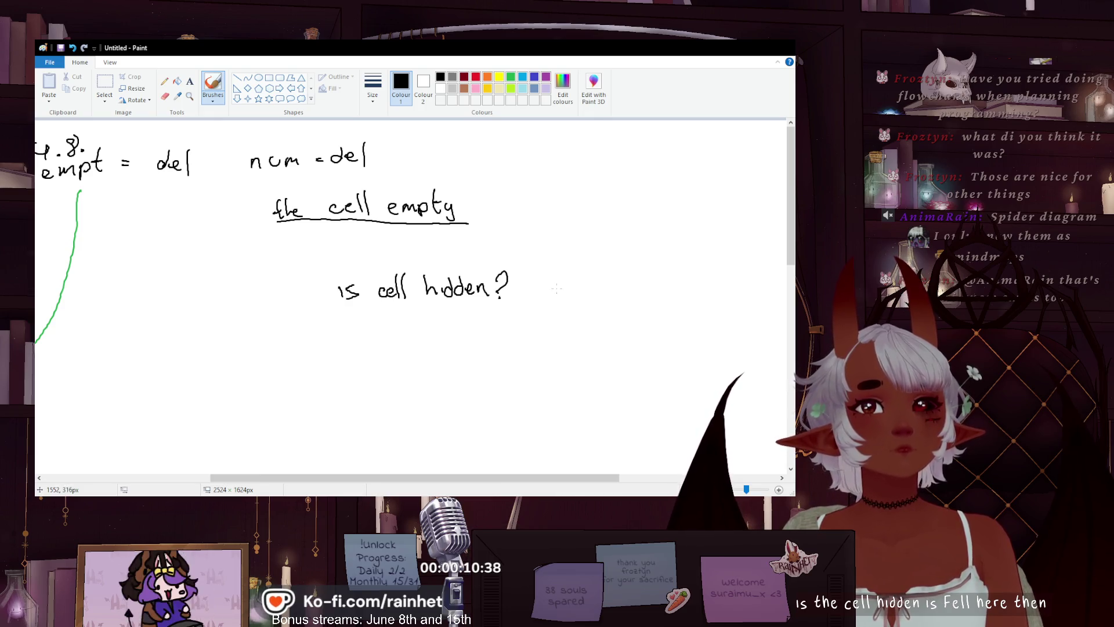
{"action": "left_click_drag", "start_coordinate": [567, 288], "coordinate": [588, 281]}
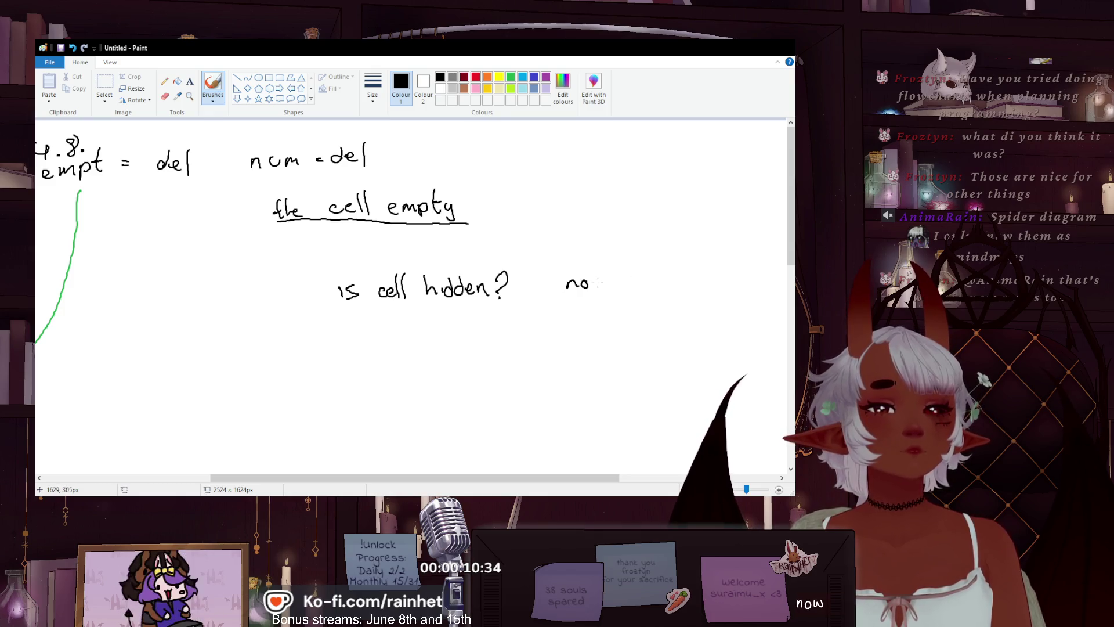
{"action": "mouse_move", "coordinate": [644, 277]}
{"action": "left_mouse_down"}
{"action": "mouse_move", "coordinate": [658, 298]}
{"action": "mouse_move", "coordinate": [693, 277]}
{"action": "mouse_move", "coordinate": [733, 296]}
{"action": "mouse_move", "coordinate": [632, 277]}
{"action": "left_mouse_up"}
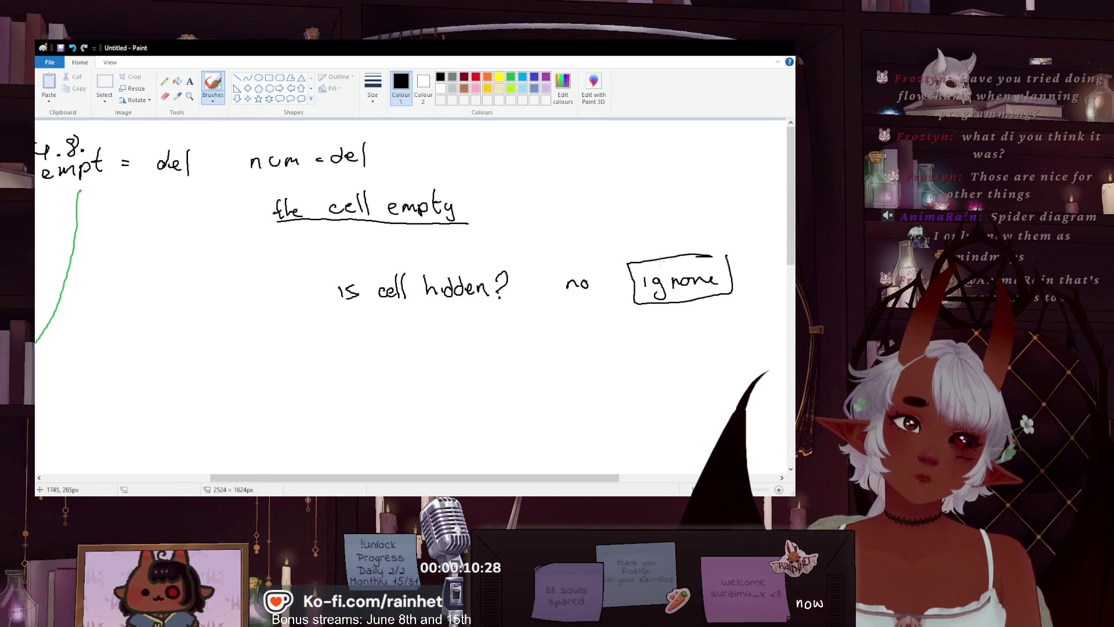
- Draw arrows from 'is cell hidden?' to 'no' and 'ignore', and box the question
{"action": "left_click_drag", "start_coordinate": [523, 289], "coordinate": [557, 287]}
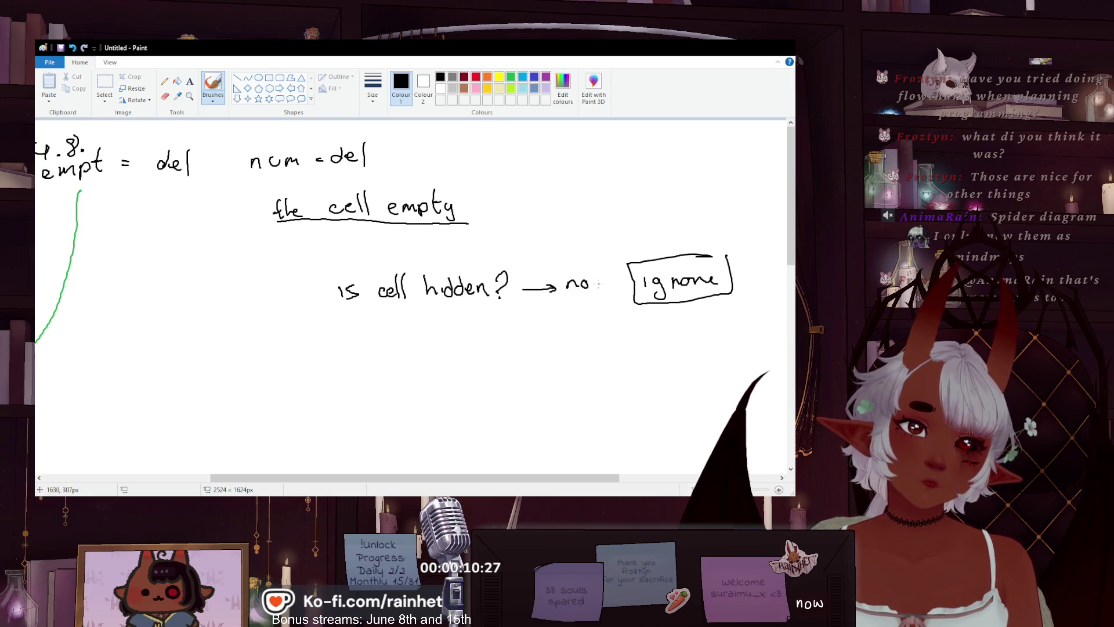
{"action": "left_click_drag", "start_coordinate": [627, 282], "coordinate": [621, 288]}
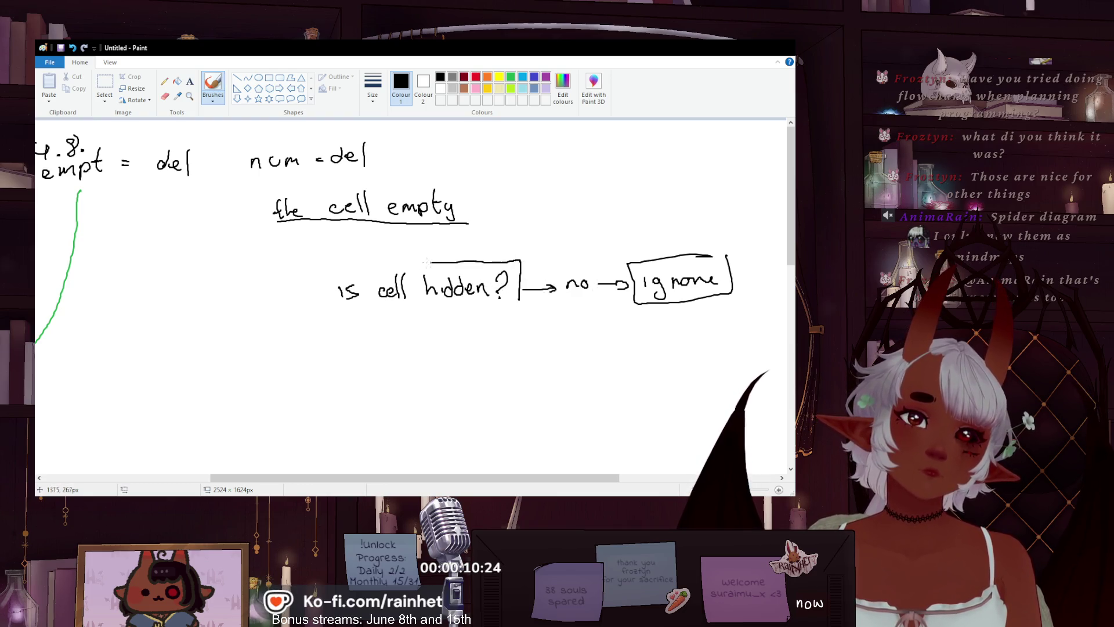
{"action": "left_click_drag", "start_coordinate": [438, 261], "coordinate": [308, 276]}
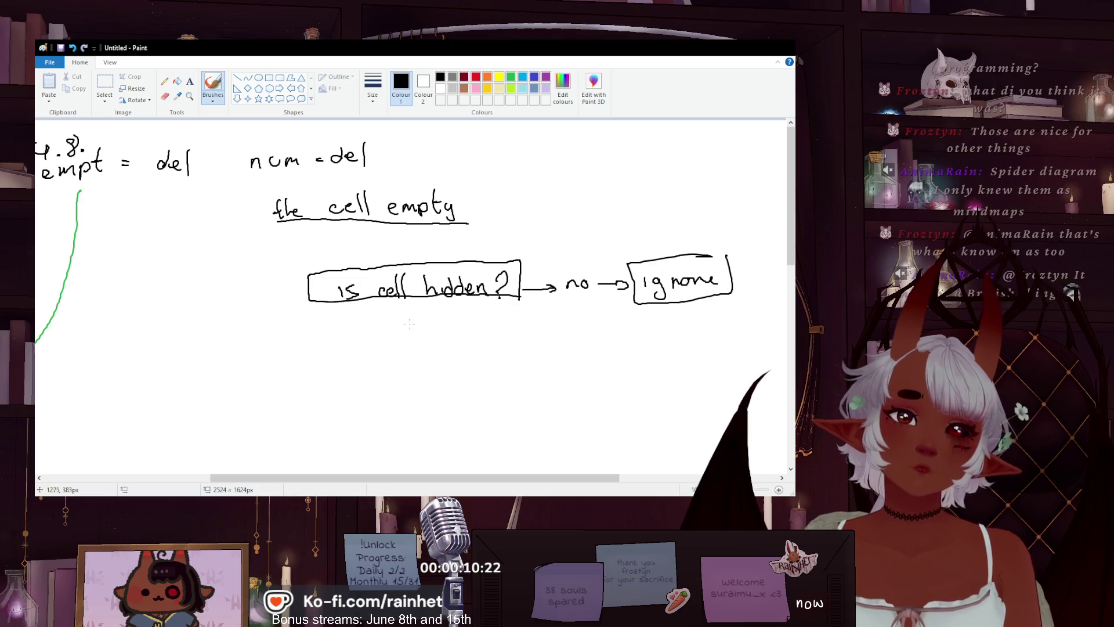
- Add a 'yes' label with a down arrow to a boxed '9 check' beneath the question
{"action": "mouse_move", "coordinate": [389, 331]}
{"action": "left_mouse_down"}
{"action": "mouse_move", "coordinate": [420, 342]}
{"action": "mouse_move", "coordinate": [409, 317]}
{"action": "left_mouse_up"}
{"action": "mouse_move", "coordinate": [385, 477]}
{"action": "left_mouse_down"}
{"action": "mouse_move", "coordinate": [345, 489]}
{"action": "mouse_move", "coordinate": [218, 487]}
{"action": "left_mouse_up"}
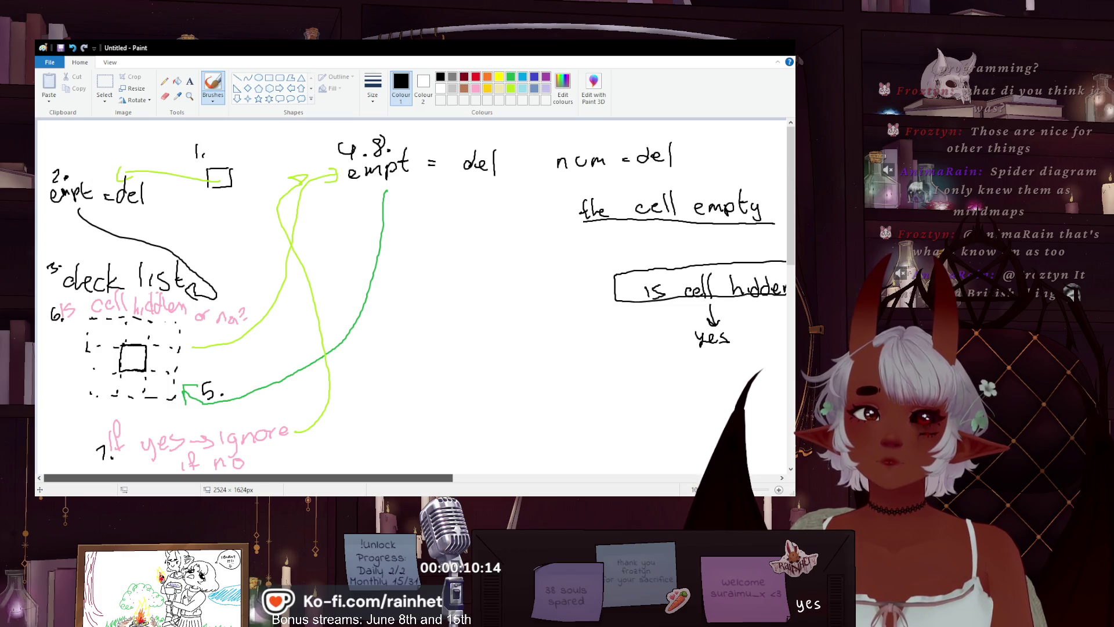
{"action": "scroll", "coordinate": [445, 371], "scroll_direction": "right", "scroll_amount": 5}
{"action": "mouse_move", "coordinate": [438, 360]}
{"action": "left_mouse_down"}
{"action": "mouse_move", "coordinate": [440, 390]}
{"action": "mouse_move", "coordinate": [453, 383]}
{"action": "left_mouse_up"}
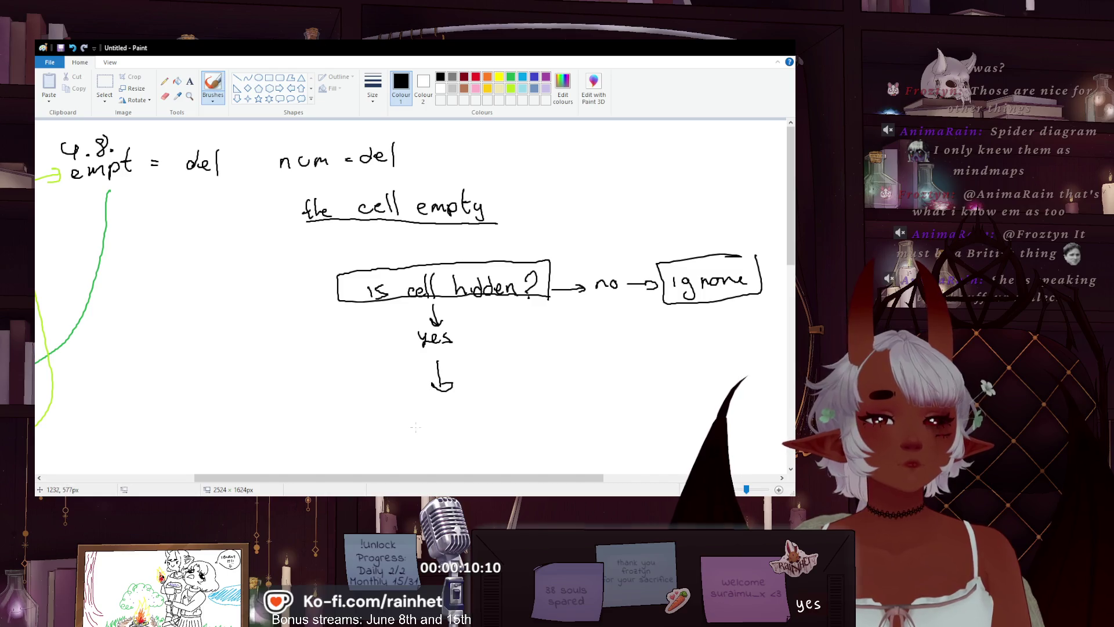
{"action": "mouse_move", "coordinate": [417, 420]}
{"action": "left_mouse_down"}
{"action": "mouse_move", "coordinate": [414, 435]}
{"action": "mouse_move", "coordinate": [478, 422]}
{"action": "mouse_move", "coordinate": [520, 431]}
{"action": "mouse_move", "coordinate": [442, 404]}
{"action": "mouse_move", "coordinate": [393, 442]}
{"action": "mouse_move", "coordinate": [518, 446]}
{"action": "left_mouse_up"}
{"action": "left_click_drag", "start_coordinate": [485, 479], "coordinate": [307, 493]}
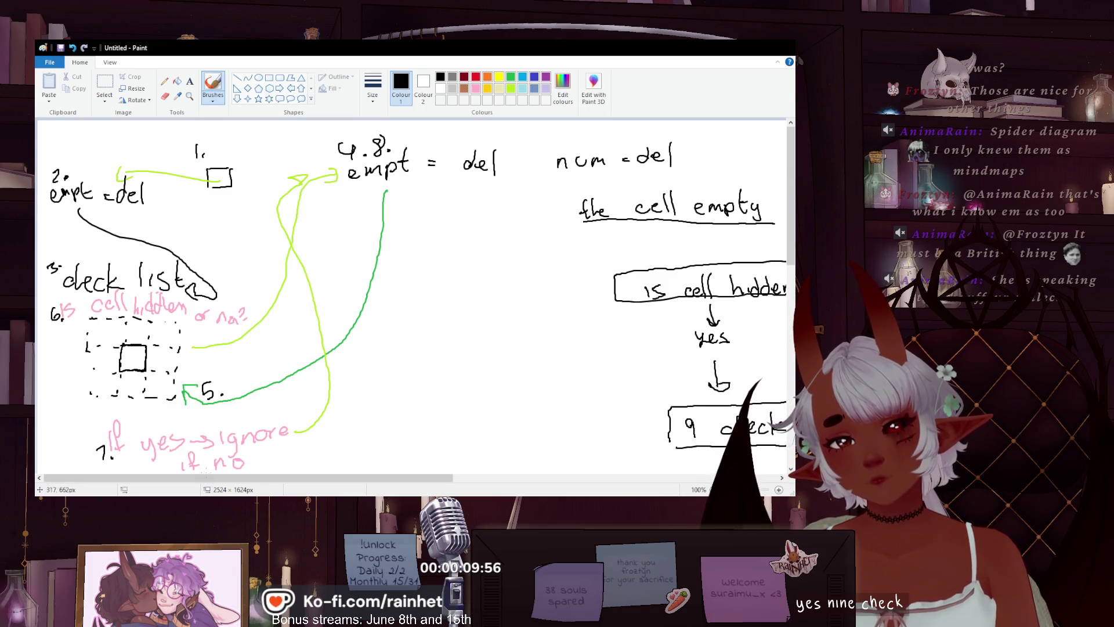
{"action": "mouse_move", "coordinate": [270, 467]}
{"action": "left_mouse_down"}
{"action": "mouse_move", "coordinate": [428, 460]}
{"action": "mouse_move", "coordinate": [256, 470]}
{"action": "mouse_move", "coordinate": [269, 483]}
{"action": "mouse_move", "coordinate": [431, 448]}
{"action": "mouse_move", "coordinate": [215, 463]}
{"action": "mouse_move", "coordinate": [311, 455]}
{"action": "mouse_move", "coordinate": [273, 466]}
{"action": "left_mouse_up"}
{"action": "scroll", "coordinate": [279, 465], "scroll_direction": "right", "scroll_amount": 3}
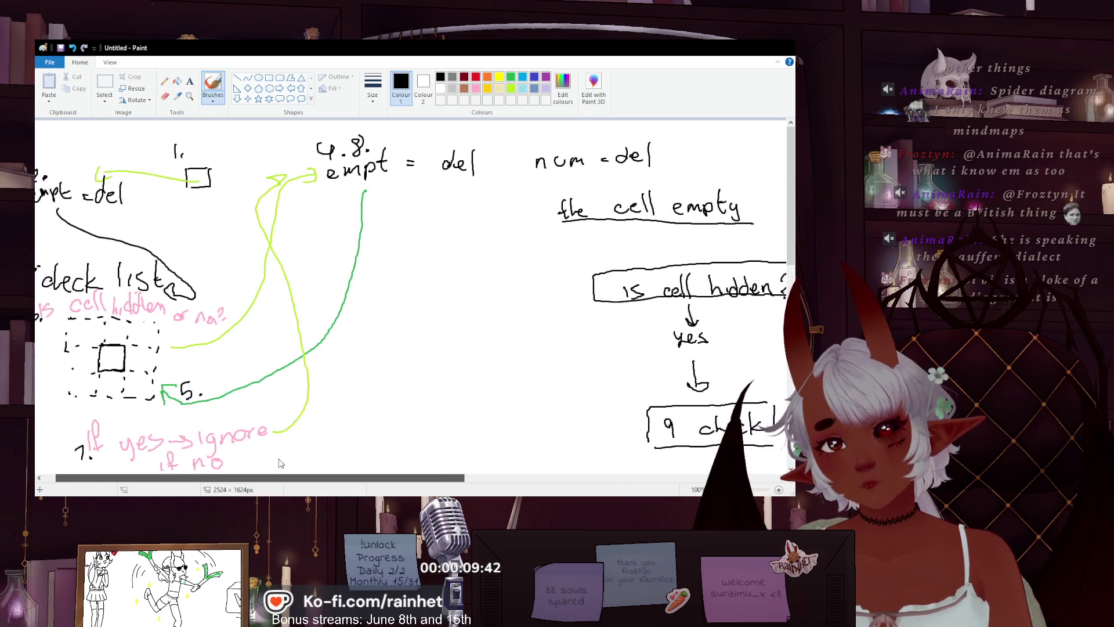
{"action": "scroll", "coordinate": [284, 463], "scroll_direction": "left", "scroll_amount": 3}
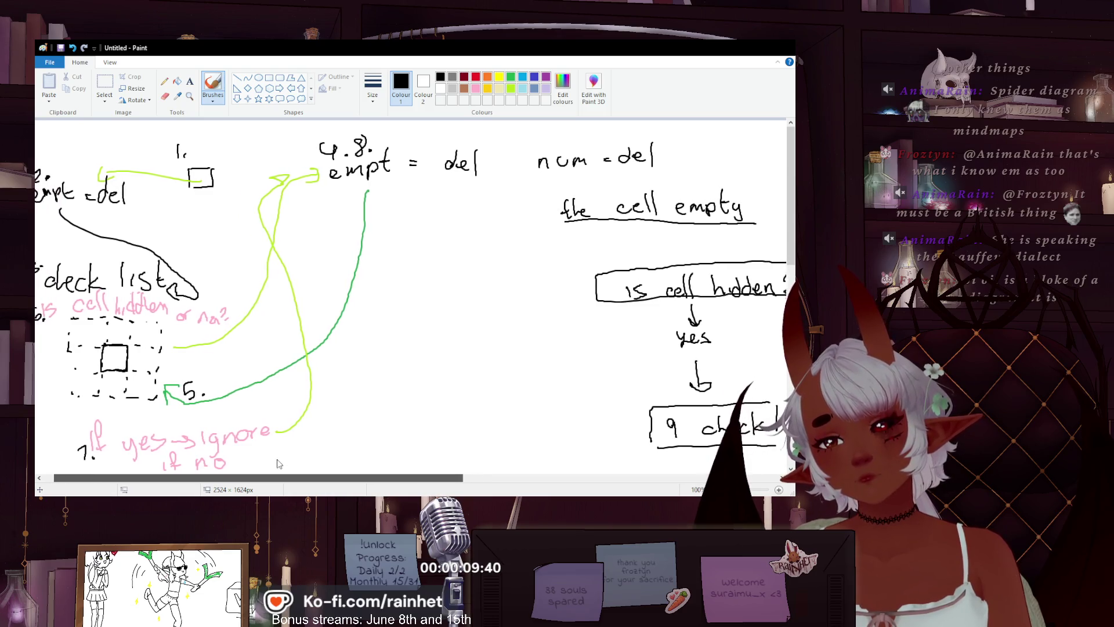
{"action": "scroll", "coordinate": [290, 459], "scroll_direction": "right", "scroll_amount": 10}
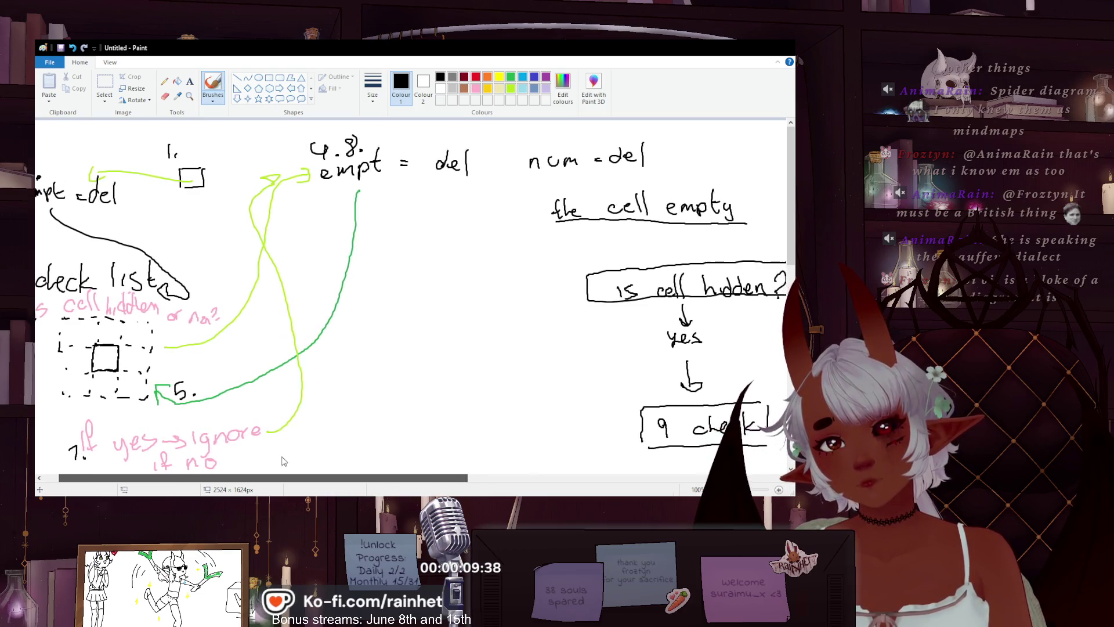
{"action": "scroll", "coordinate": [333, 447], "scroll_direction": "right", "scroll_amount": 15}
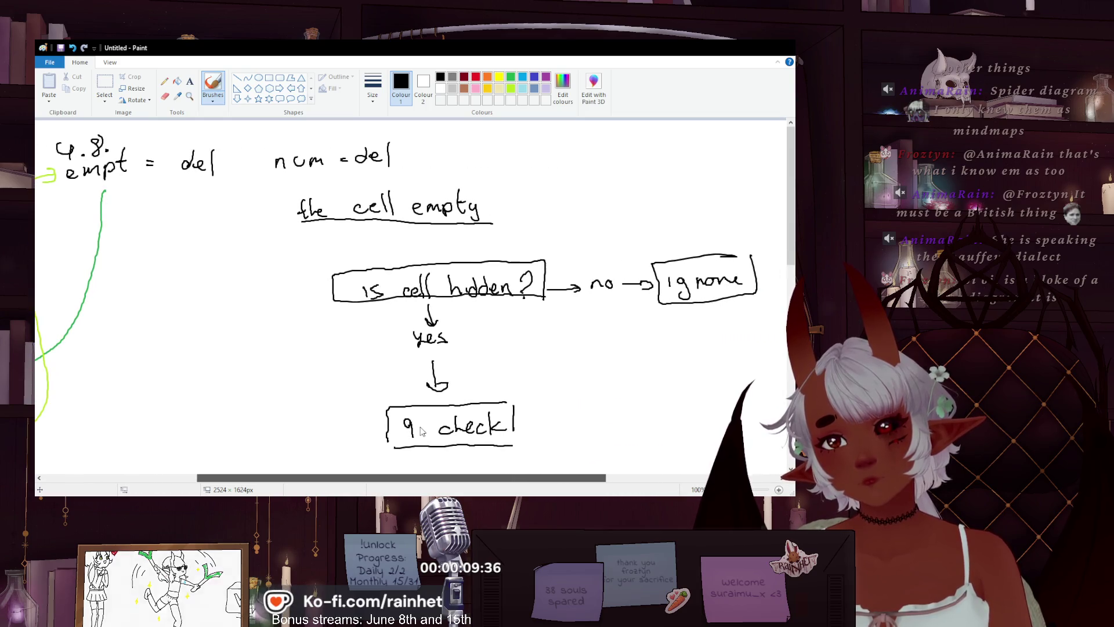
- Write 'is cell empty' and 'is cell num' side by side below '9 check', redoing a miswritten word
{"action": "left_click_drag", "start_coordinate": [789, 212], "coordinate": [780, 298]}
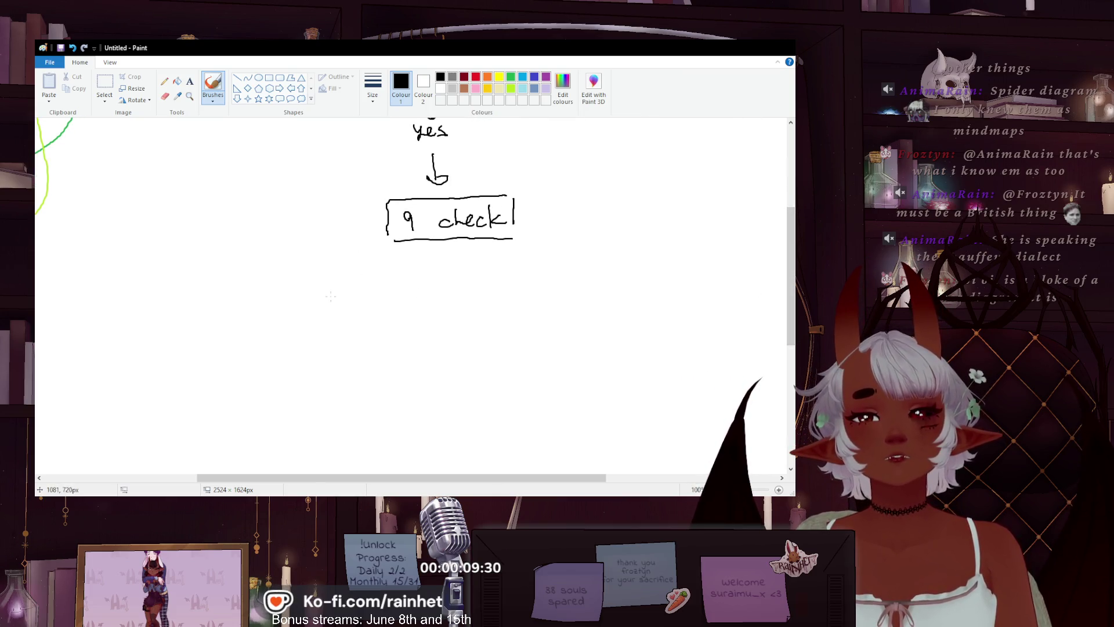
{"action": "left_click_drag", "start_coordinate": [308, 304], "coordinate": [308, 294]}
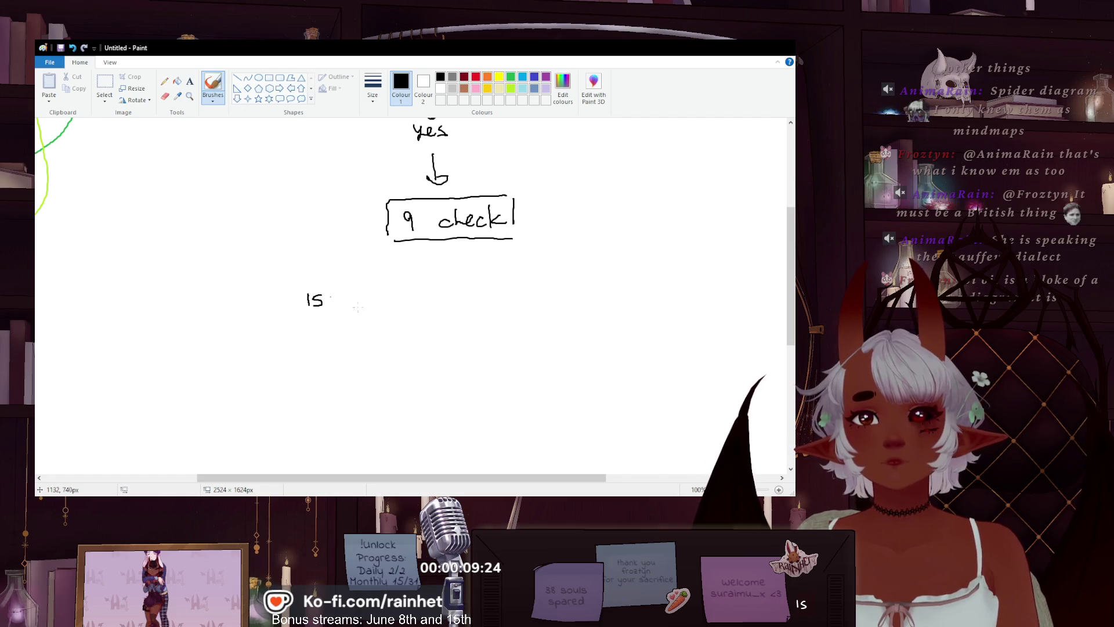
{"action": "left_click_drag", "start_coordinate": [340, 304], "coordinate": [358, 299]}
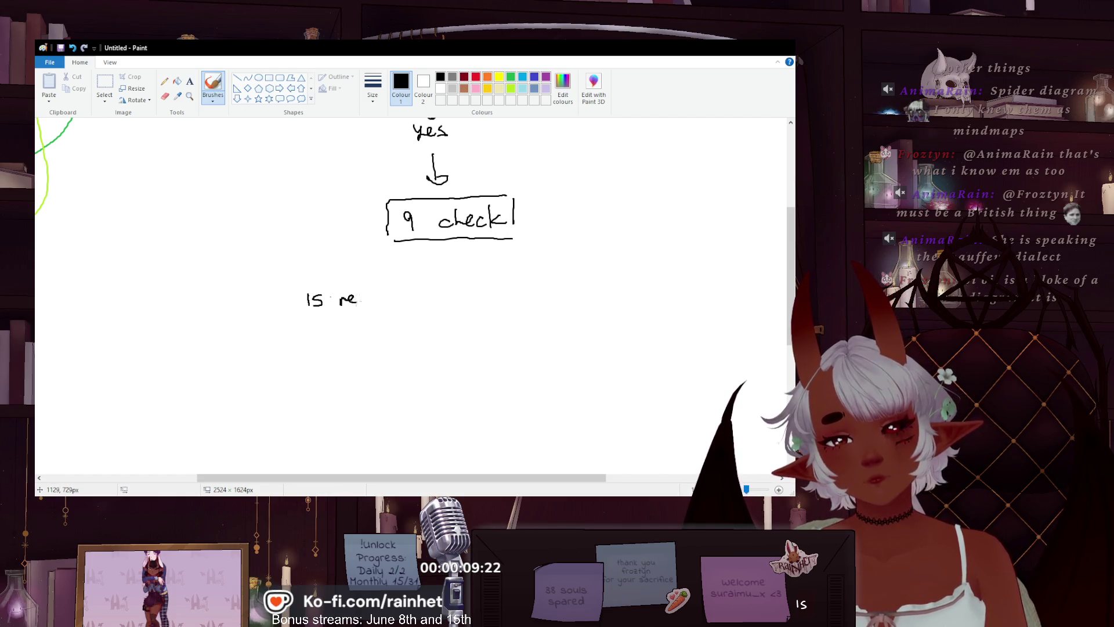
{"action": "key", "text": "ctrl+z"}
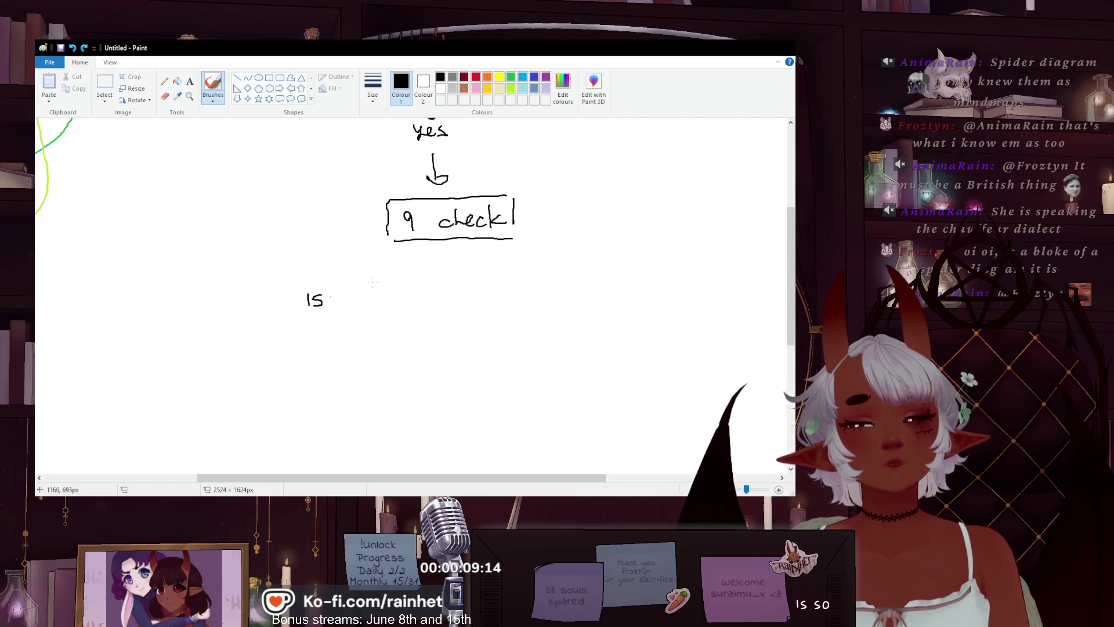
{"action": "left_click_drag", "start_coordinate": [348, 303], "coordinate": [362, 296]}
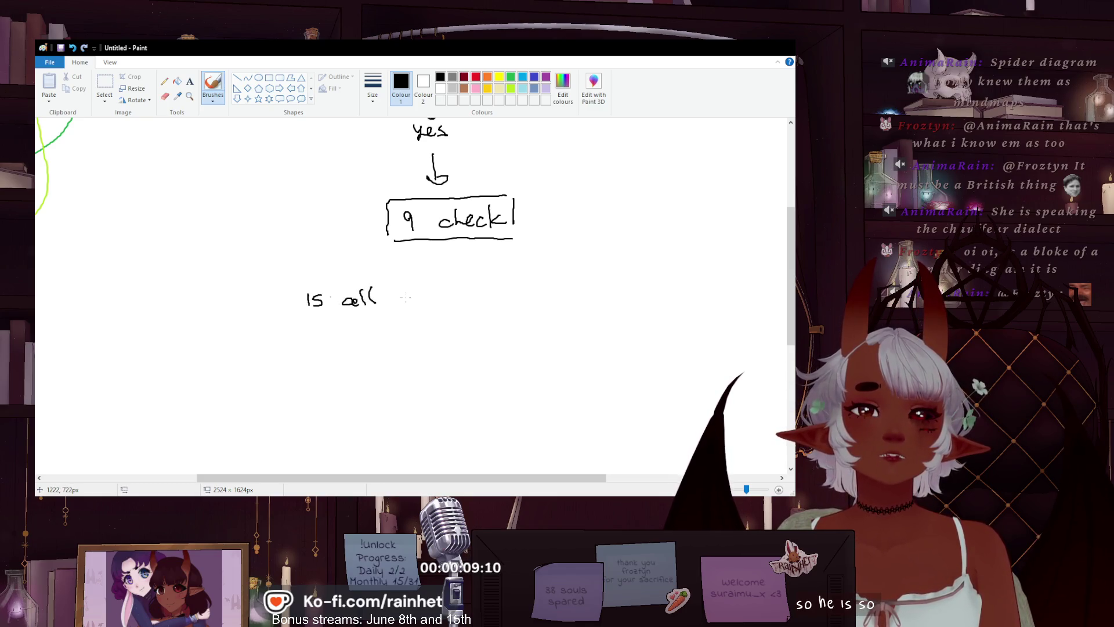
{"action": "mouse_move", "coordinate": [397, 299]}
{"action": "left_mouse_down"}
{"action": "mouse_move", "coordinate": [438, 297]}
{"action": "mouse_move", "coordinate": [452, 311]}
{"action": "left_mouse_up"}
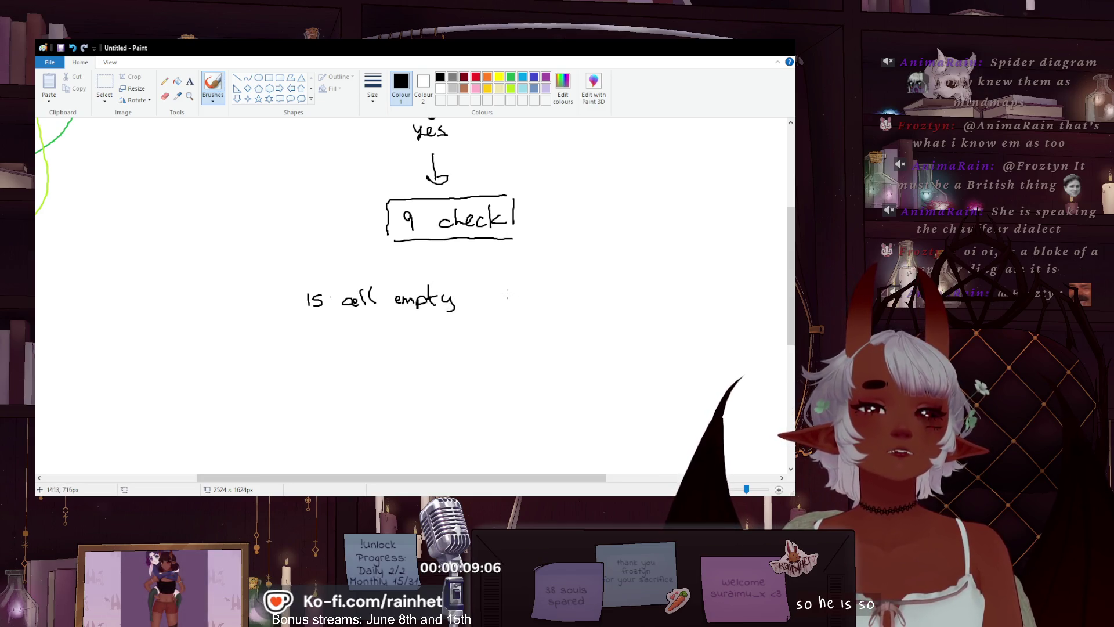
{"action": "left_click_drag", "start_coordinate": [555, 292], "coordinate": [589, 282]}
{"action": "mouse_move", "coordinate": [596, 299]}
{"action": "left_mouse_down"}
{"action": "mouse_move", "coordinate": [593, 278]}
{"action": "mouse_move", "coordinate": [634, 299]}
{"action": "mouse_move", "coordinate": [672, 297]}
{"action": "left_mouse_up"}
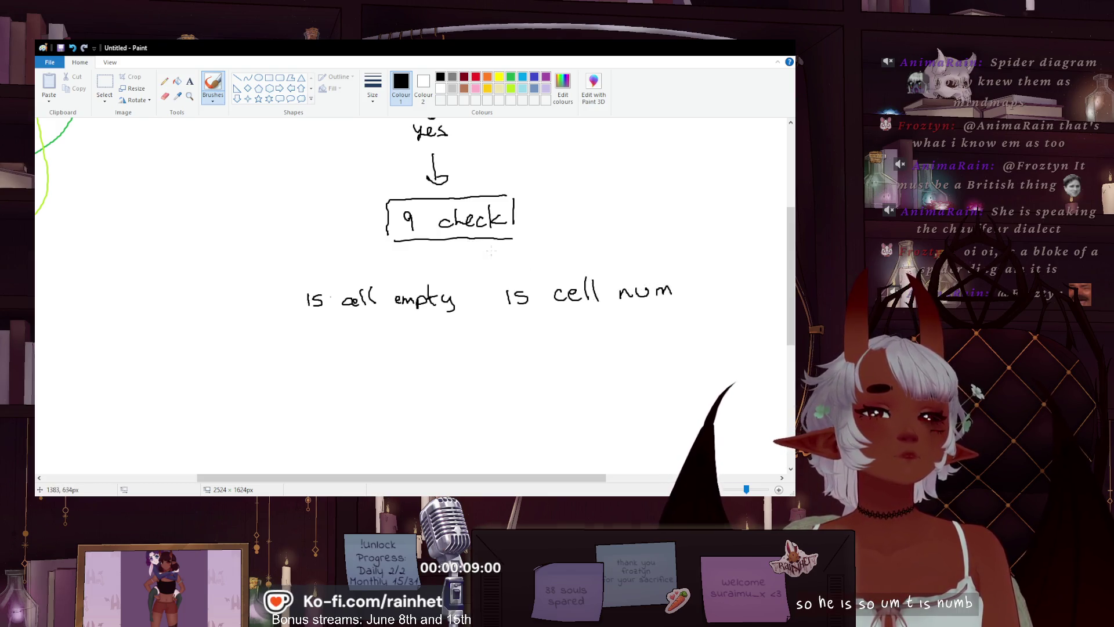
- Draw arrows from '9 check' to both questions and box each one
{"action": "left_click_drag", "start_coordinate": [503, 252], "coordinate": [533, 273]}
{"action": "left_click_drag", "start_coordinate": [535, 262], "coordinate": [522, 273]}
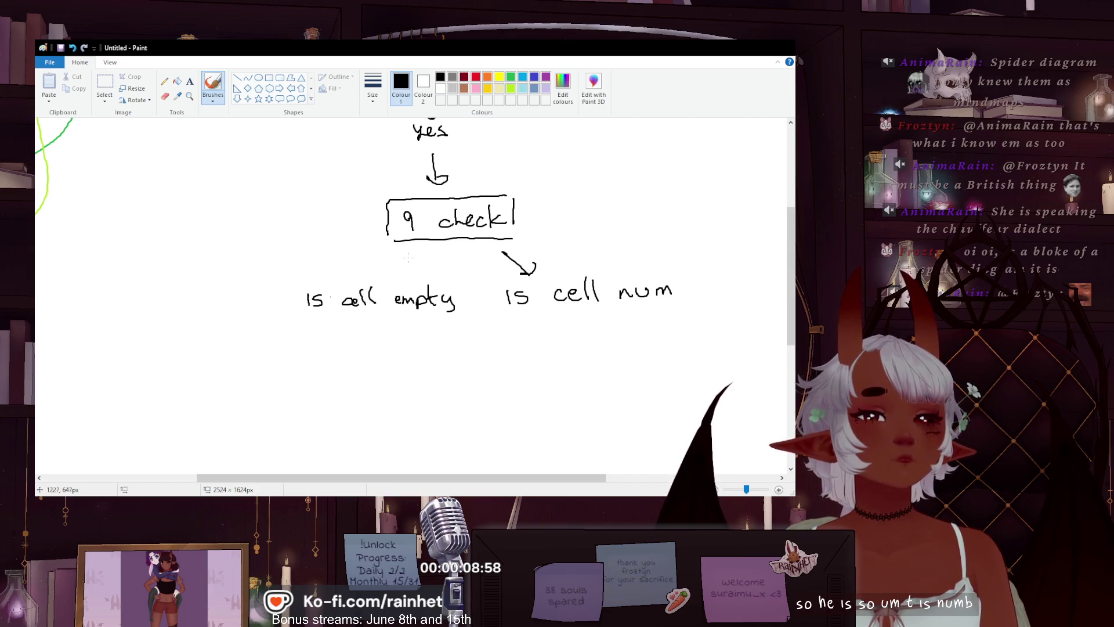
{"action": "left_click_drag", "start_coordinate": [392, 264], "coordinate": [394, 274]}
{"action": "left_click_drag", "start_coordinate": [463, 291], "coordinate": [464, 309]}
{"action": "mouse_move", "coordinate": [400, 278]}
{"action": "left_mouse_down"}
{"action": "mouse_move", "coordinate": [287, 289]}
{"action": "mouse_move", "coordinate": [413, 326]}
{"action": "mouse_move", "coordinate": [463, 324]}
{"action": "left_mouse_up"}
{"action": "left_click_drag", "start_coordinate": [502, 286], "coordinate": [545, 317]}
{"action": "left_click_drag", "start_coordinate": [654, 317], "coordinate": [674, 264]}
{"action": "left_click_drag", "start_coordinate": [583, 273], "coordinate": [534, 277]}
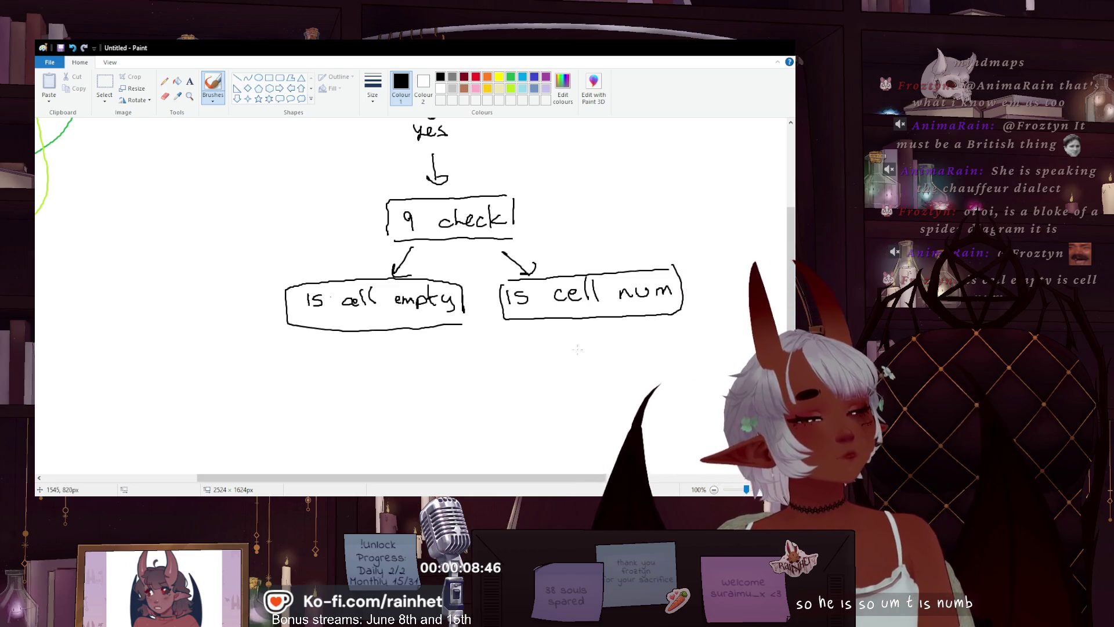
- Write 'yes' under 'is cell num' with an arrow leading down to 'del'
{"action": "left_click_drag", "start_coordinate": [617, 355], "coordinate": [615, 364]}
{"action": "left_click_drag", "start_coordinate": [596, 327], "coordinate": [598, 346]}
{"action": "mouse_move", "coordinate": [592, 335]}
{"action": "left_mouse_down"}
{"action": "mouse_move", "coordinate": [605, 337]}
{"action": "mouse_move", "coordinate": [604, 415]}
{"action": "mouse_move", "coordinate": [628, 416]}
{"action": "left_mouse_up"}
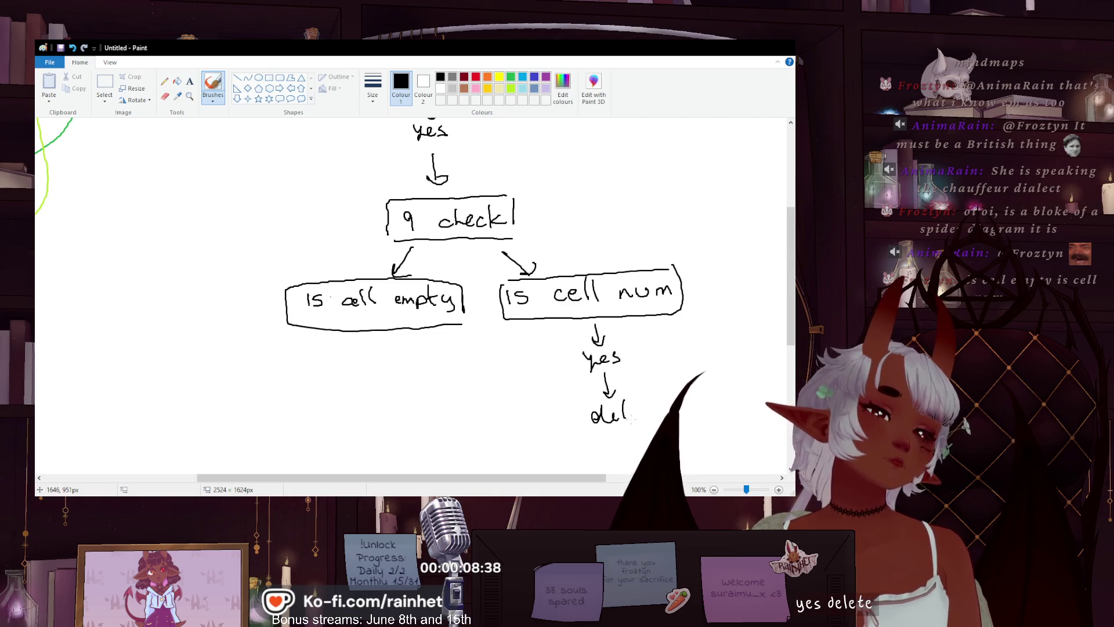
- Replace 'del' under 'yes' with 'unhide' and draw a box around it
{"action": "scroll", "coordinate": [580, 374], "scroll_direction": "up", "scroll_amount": 3}
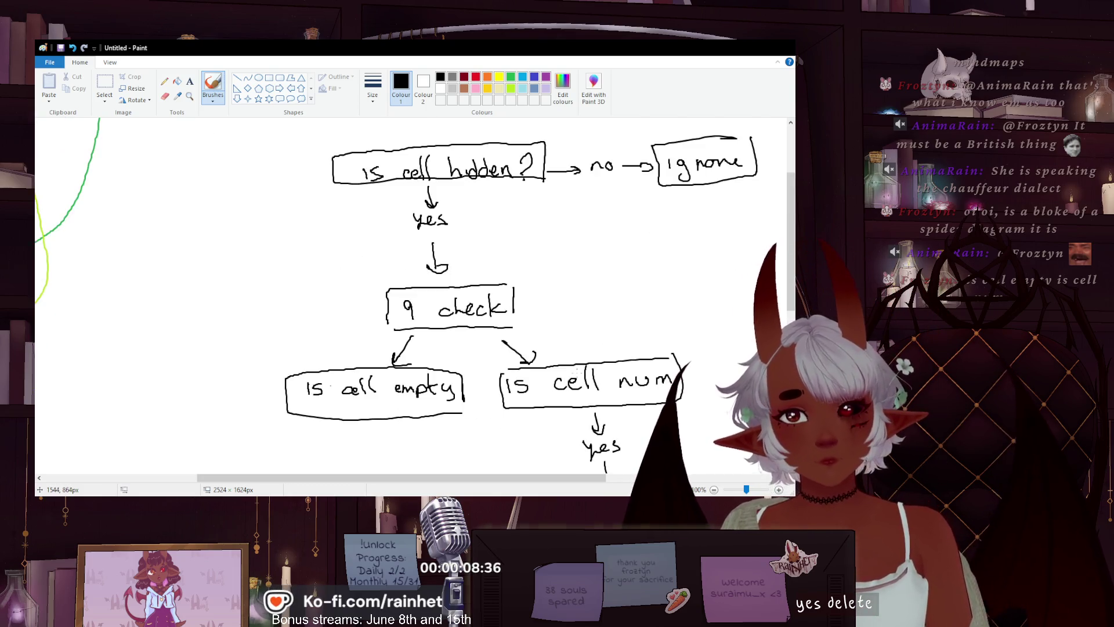
{"action": "scroll", "coordinate": [577, 373], "scroll_direction": "up", "scroll_amount": 4}
{"action": "scroll", "coordinate": [577, 373], "scroll_direction": "down", "scroll_amount": 6}
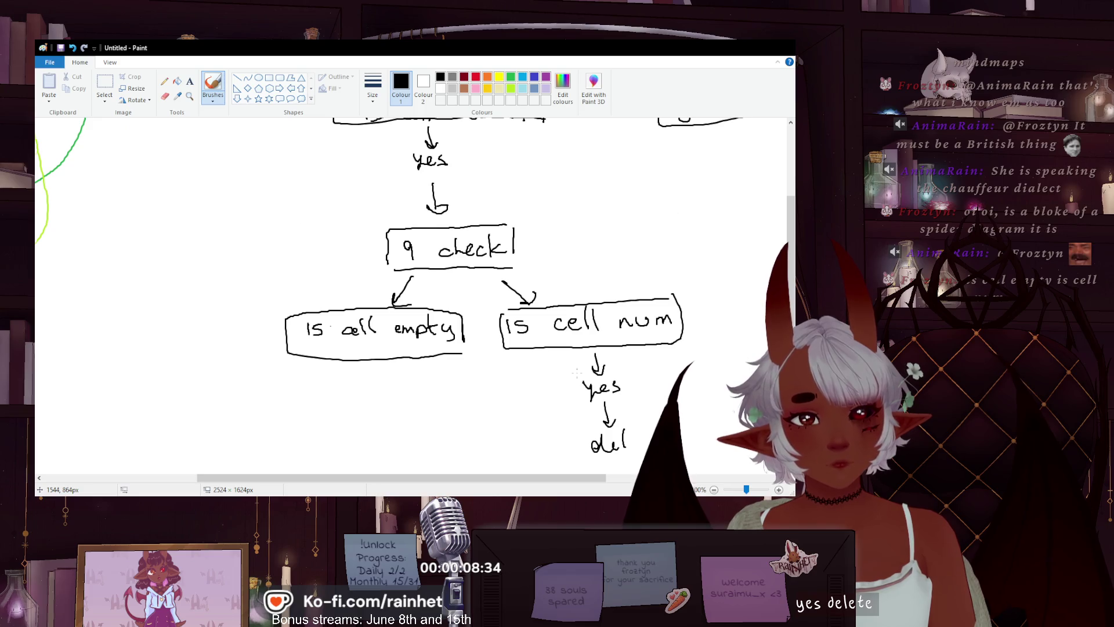
{"action": "scroll", "coordinate": [577, 373], "scroll_direction": "down", "scroll_amount": 3}
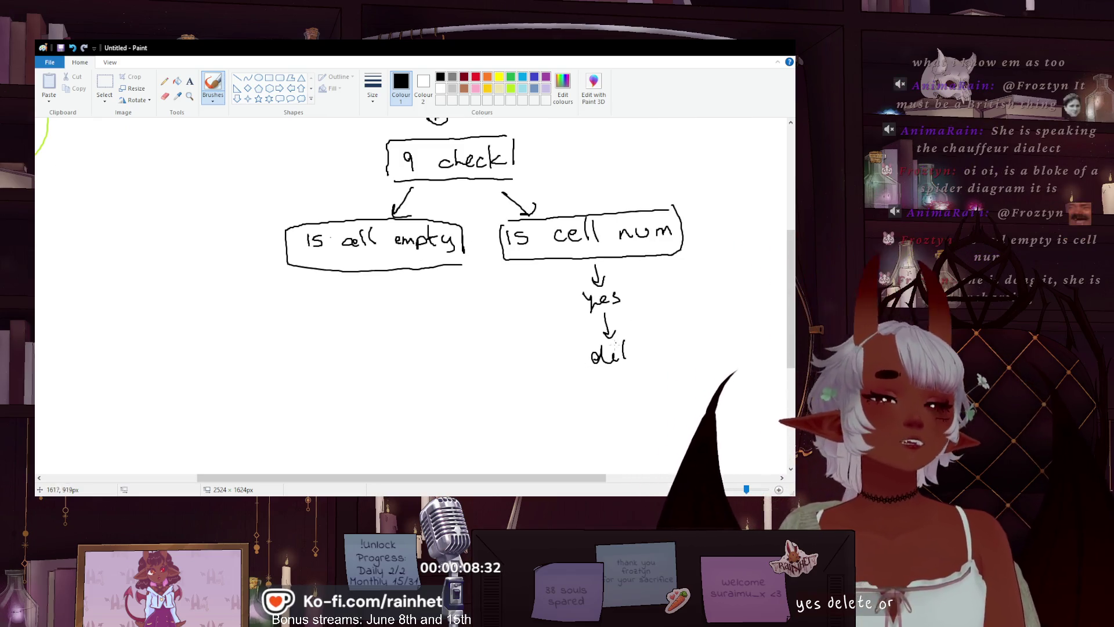
{"action": "key", "text": "ctrl+z"}
{"action": "key", "text": "ctrl+z"}
{"action": "key", "text": "ctrl+z"}
{"action": "key", "text": "ctrl+z"}
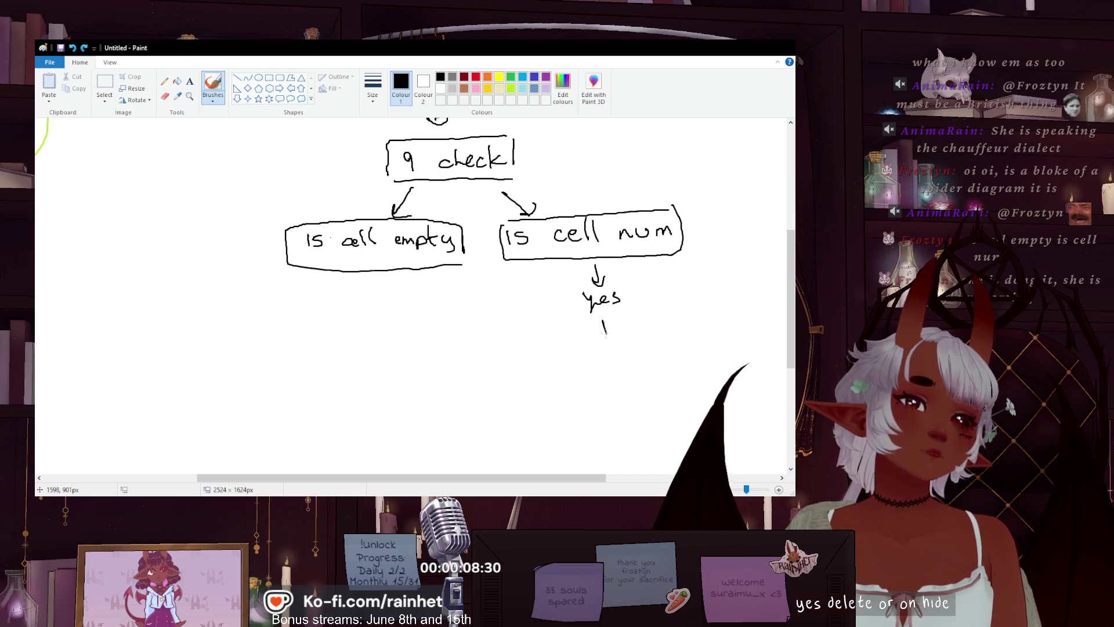
{"action": "left_click_drag", "start_coordinate": [606, 367], "coordinate": [661, 347]}
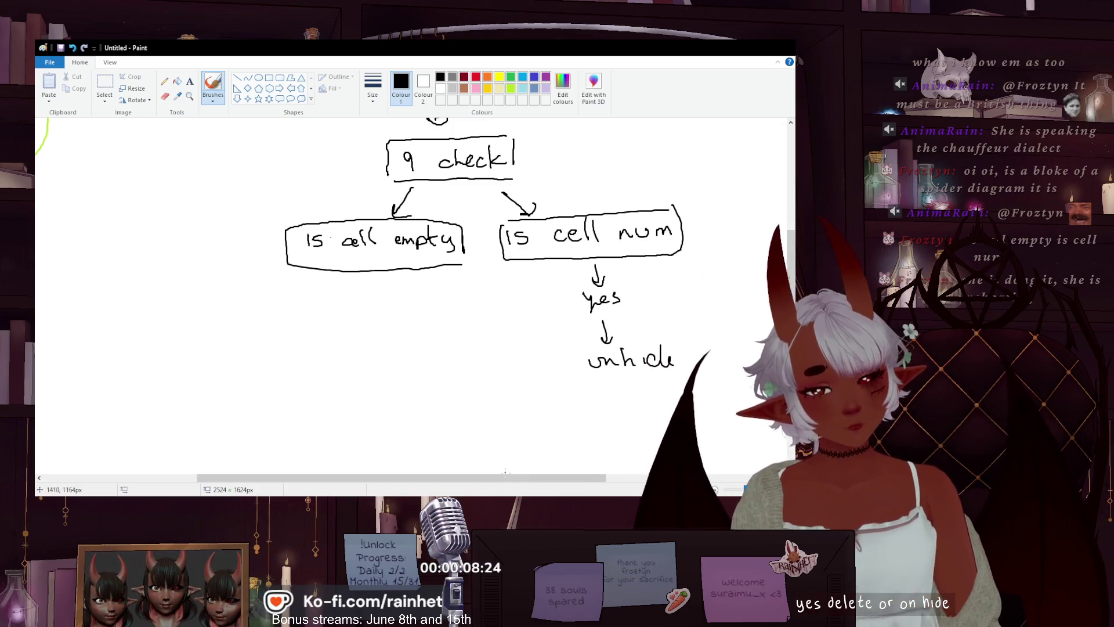
{"action": "left_click_drag", "start_coordinate": [682, 349], "coordinate": [683, 371]}
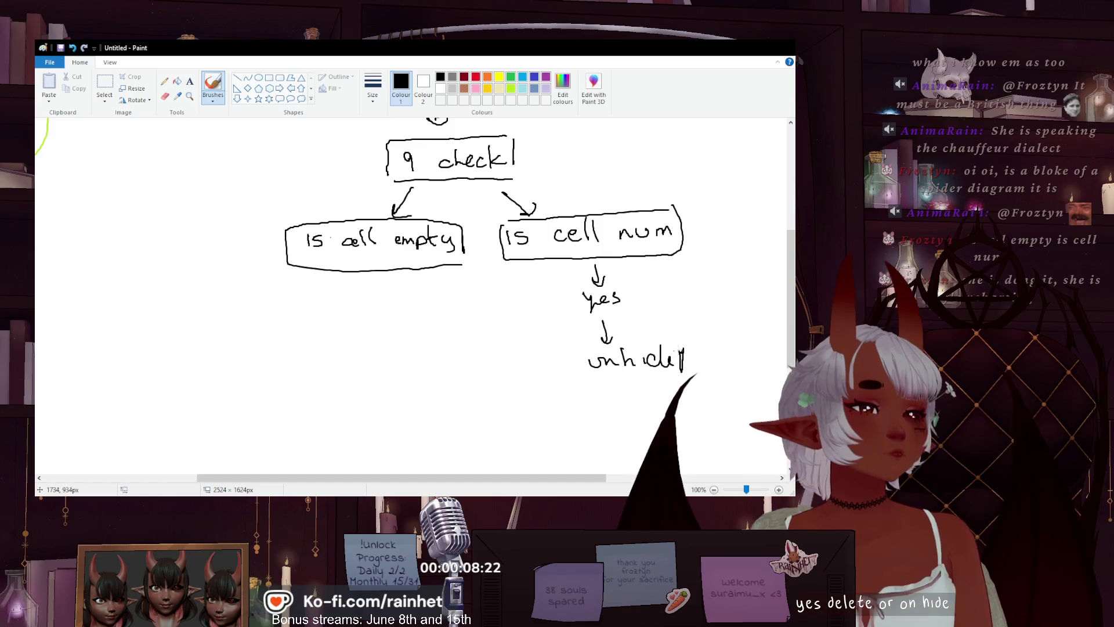
{"action": "left_click_drag", "start_coordinate": [599, 347], "coordinate": [685, 382]}
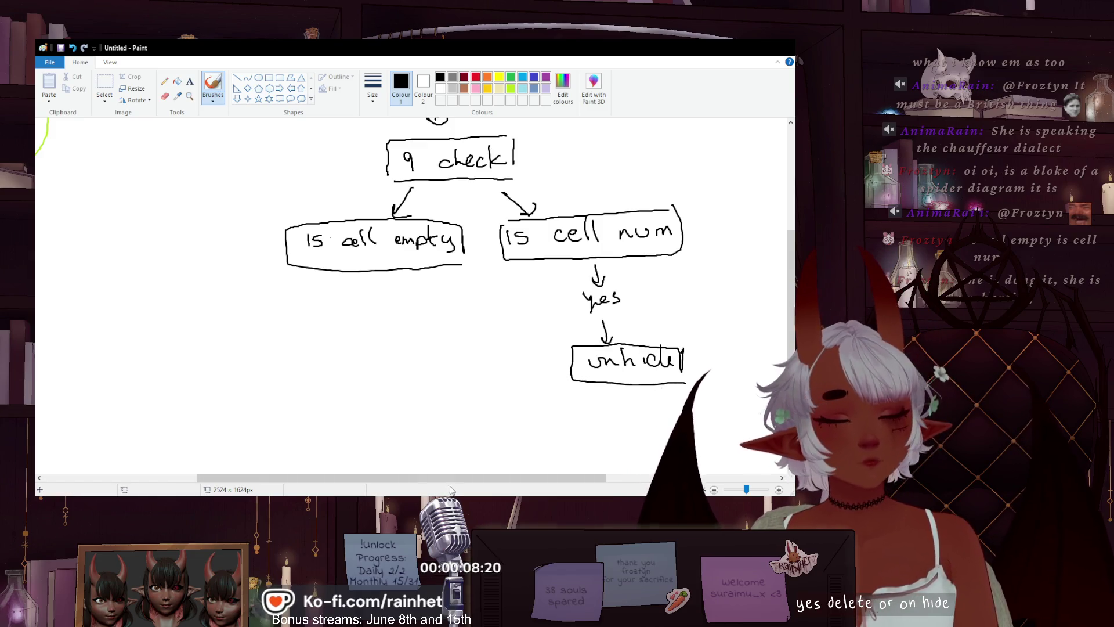
{"action": "mouse_move", "coordinate": [459, 483]}
{"action": "left_mouse_down"}
{"action": "mouse_move", "coordinate": [290, 483]}
{"action": "mouse_move", "coordinate": [457, 482]}
{"action": "left_mouse_up"}
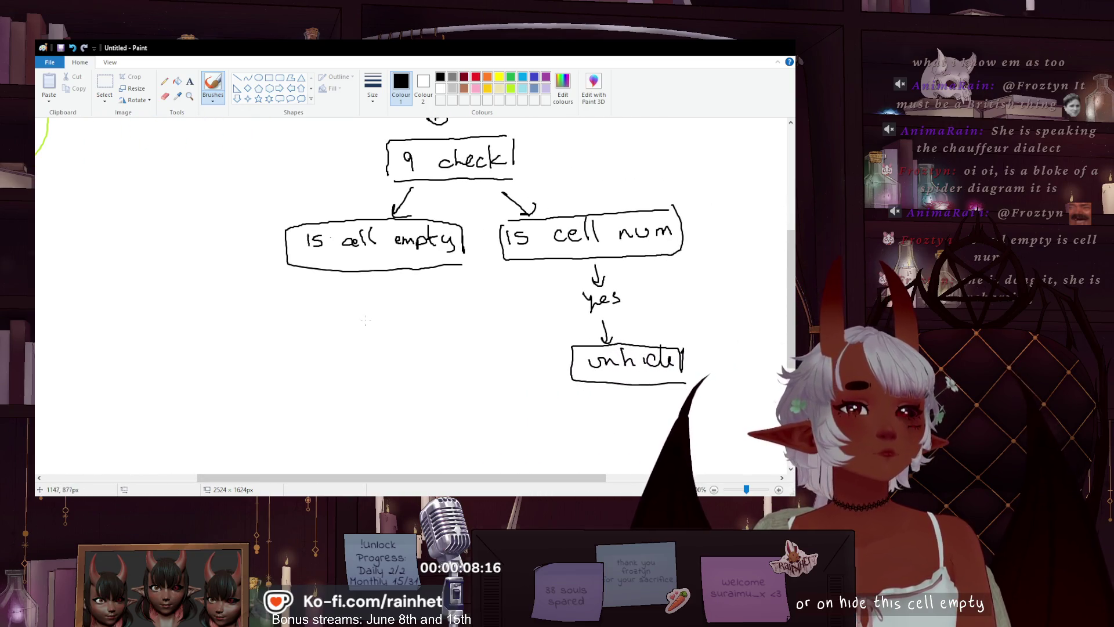
- Scroll up and down through the flowchart to review it from 'is cell hidden?' to both branches
{"action": "scroll", "coordinate": [358, 300], "scroll_direction": "up", "scroll_amount": 5}
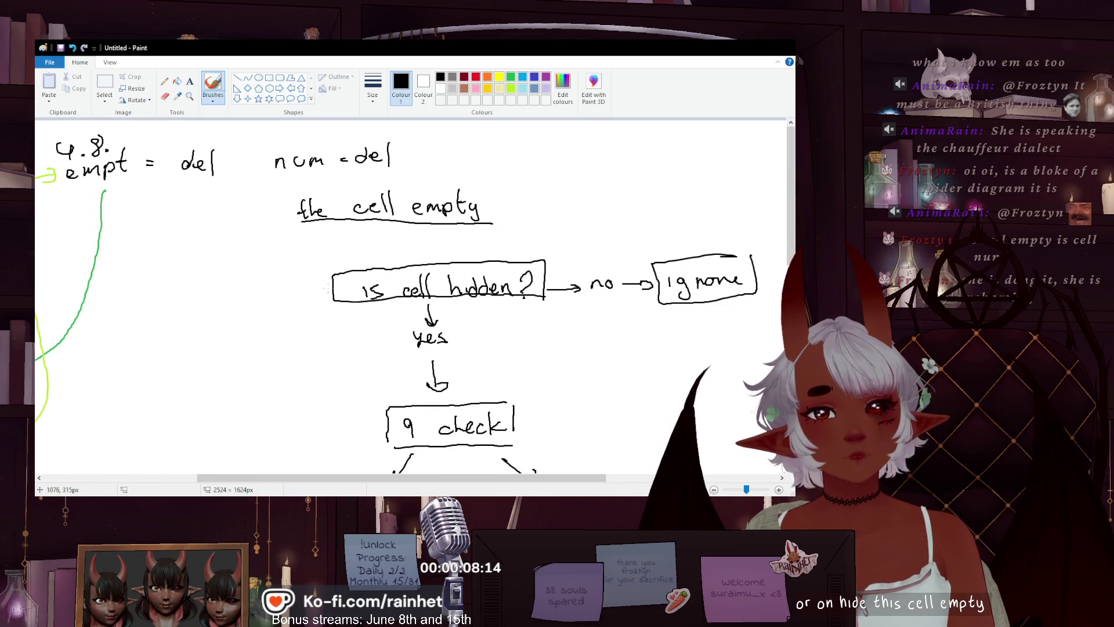
{"action": "scroll", "coordinate": [322, 283], "scroll_direction": "down", "scroll_amount": 5}
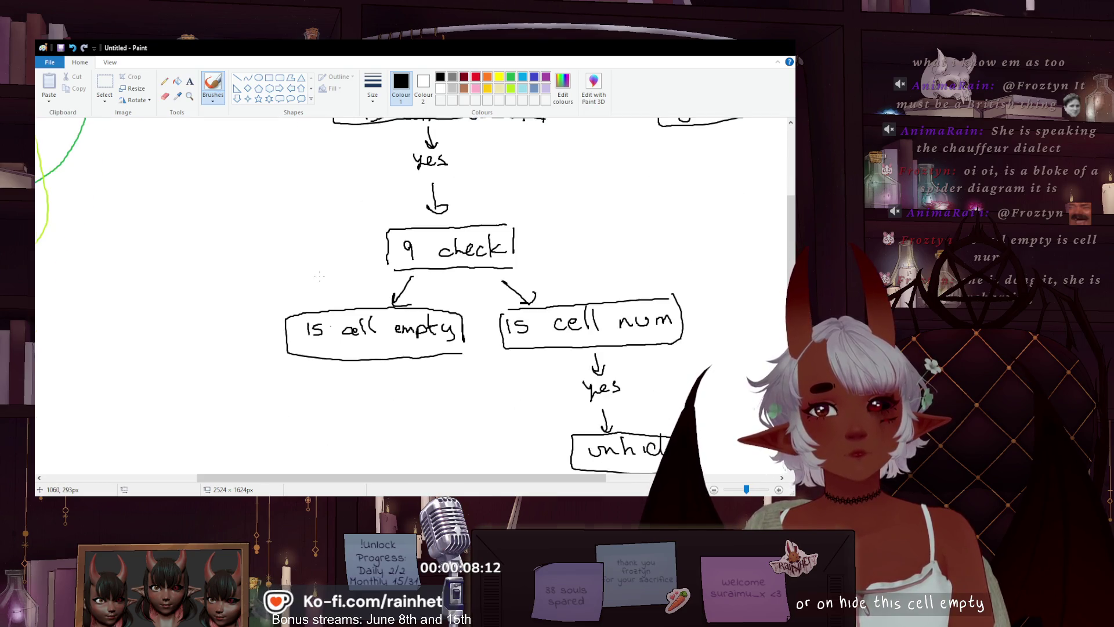
{"action": "scroll", "coordinate": [319, 276], "scroll_direction": "up", "scroll_amount": 3}
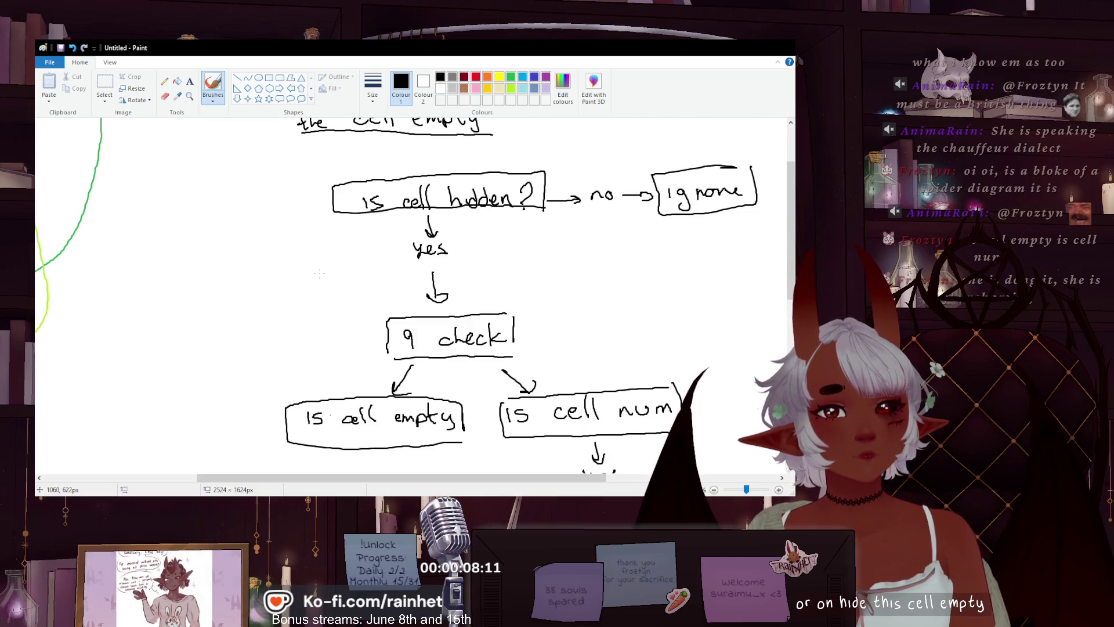
{"action": "scroll", "coordinate": [320, 273], "scroll_direction": "down", "scroll_amount": 3}
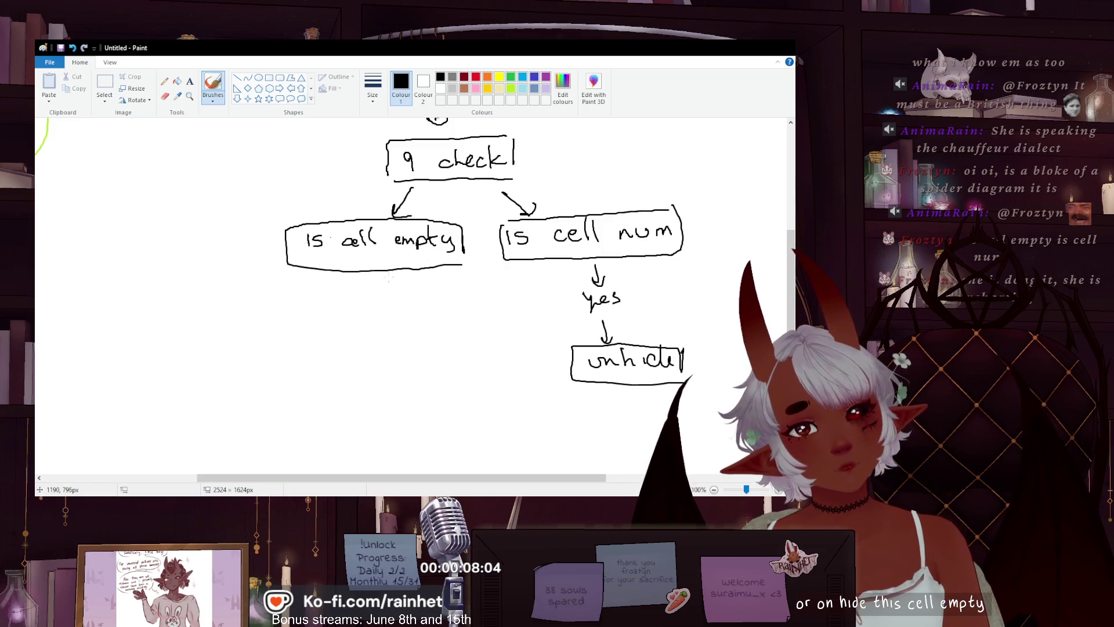
{"action": "scroll", "coordinate": [437, 297], "scroll_direction": "up", "scroll_amount": 5}
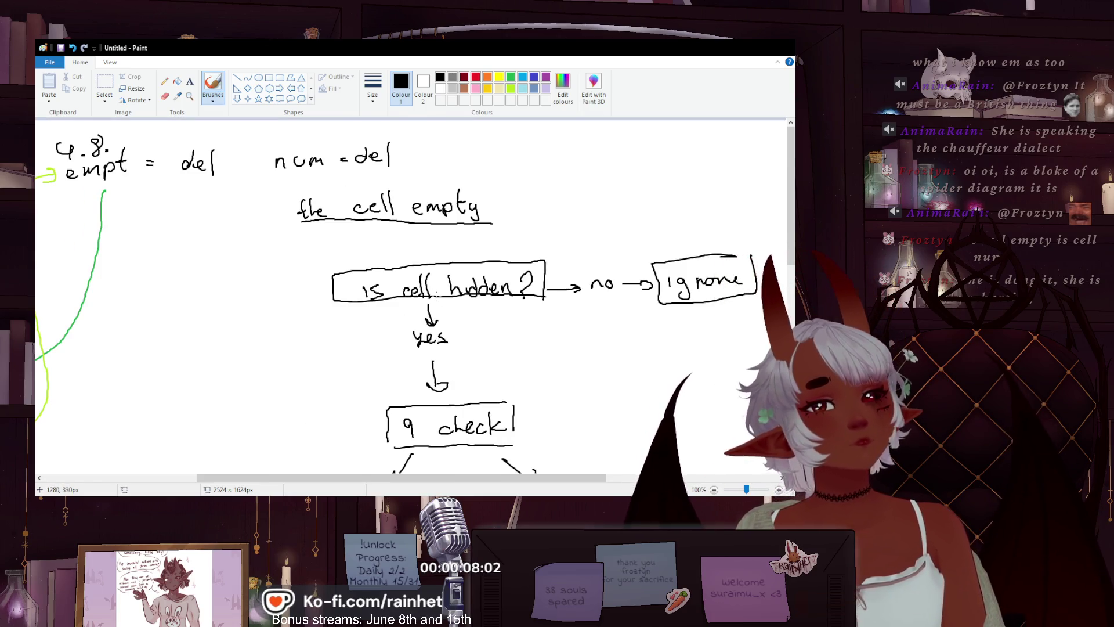
{"action": "scroll", "coordinate": [436, 297], "scroll_direction": "down", "scroll_amount": 3}
{"action": "scroll", "coordinate": [437, 297], "scroll_direction": "up", "scroll_amount": 2}
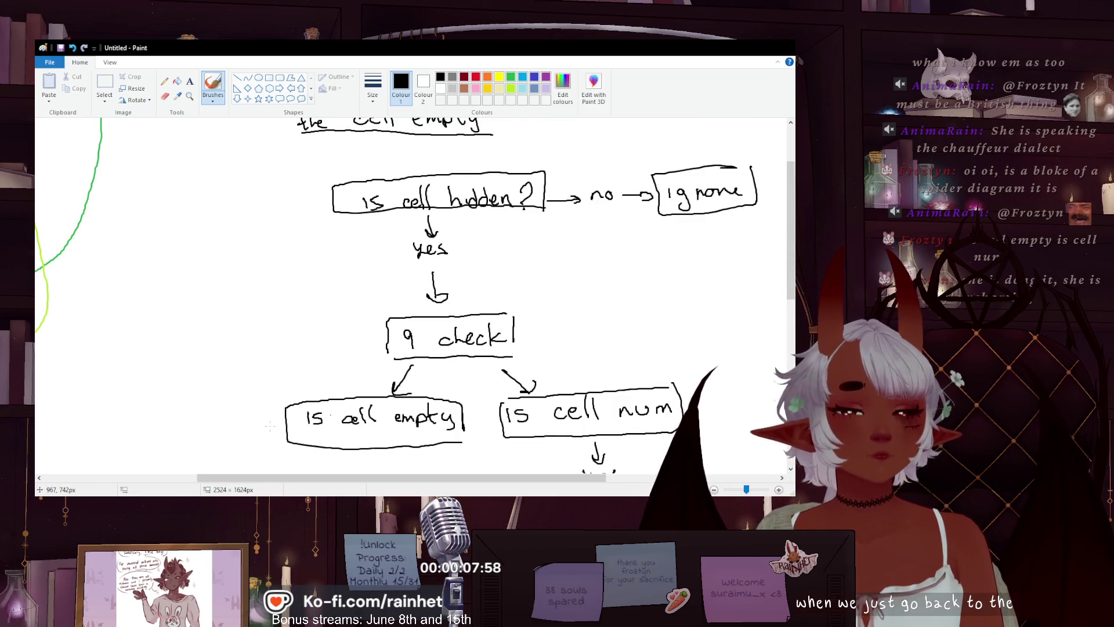
{"action": "scroll", "coordinate": [397, 268], "scroll_direction": "down", "scroll_amount": 3}
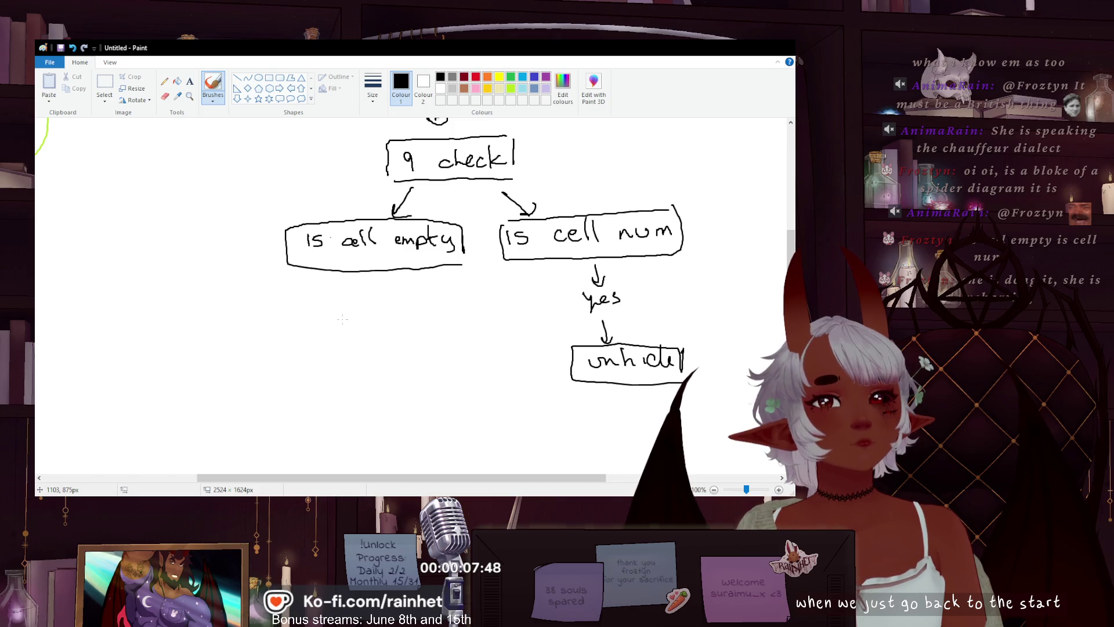
{"action": "scroll", "coordinate": [335, 296], "scroll_direction": "up", "scroll_amount": 5}
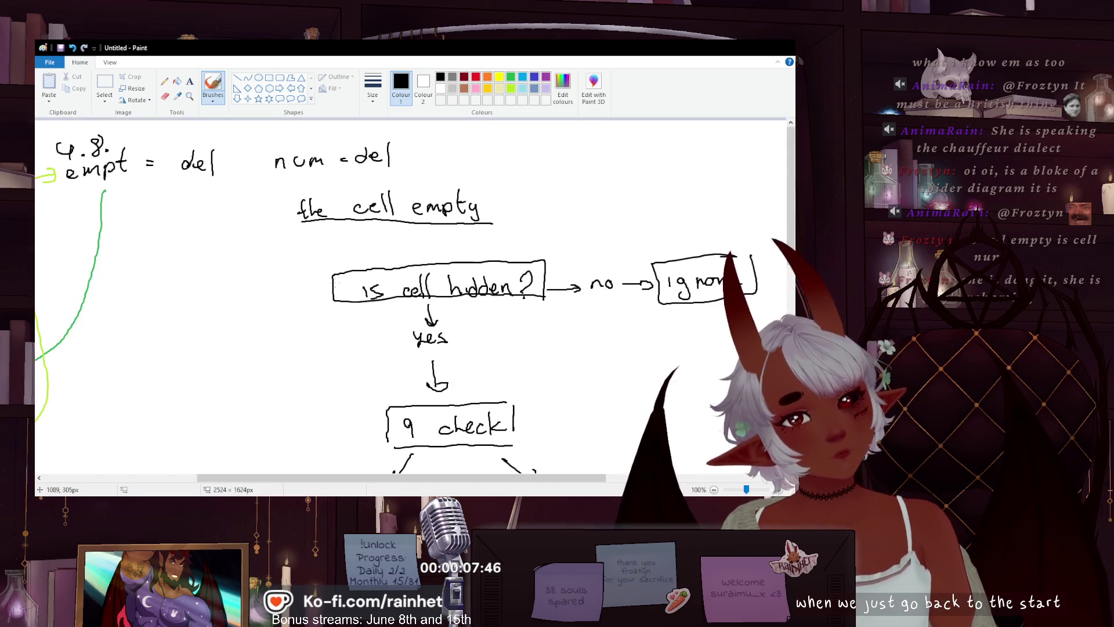
{"action": "scroll", "coordinate": [336, 280], "scroll_direction": "down", "scroll_amount": 2}
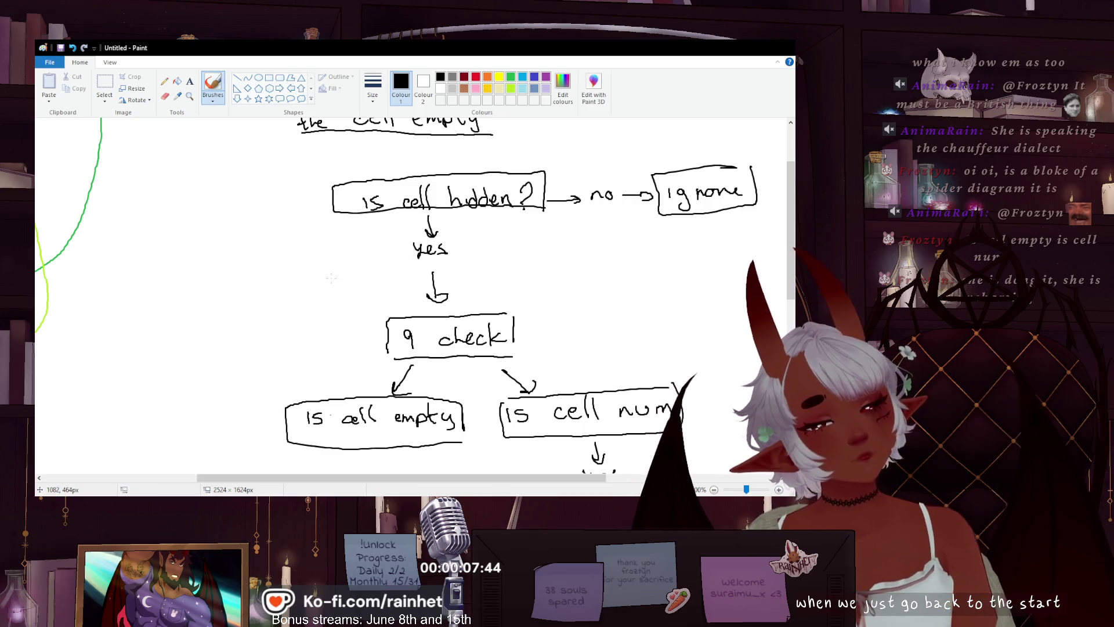
{"action": "scroll", "coordinate": [334, 279], "scroll_direction": "down", "scroll_amount": 3}
{"action": "scroll", "coordinate": [328, 271], "scroll_direction": "up", "scroll_amount": 3}
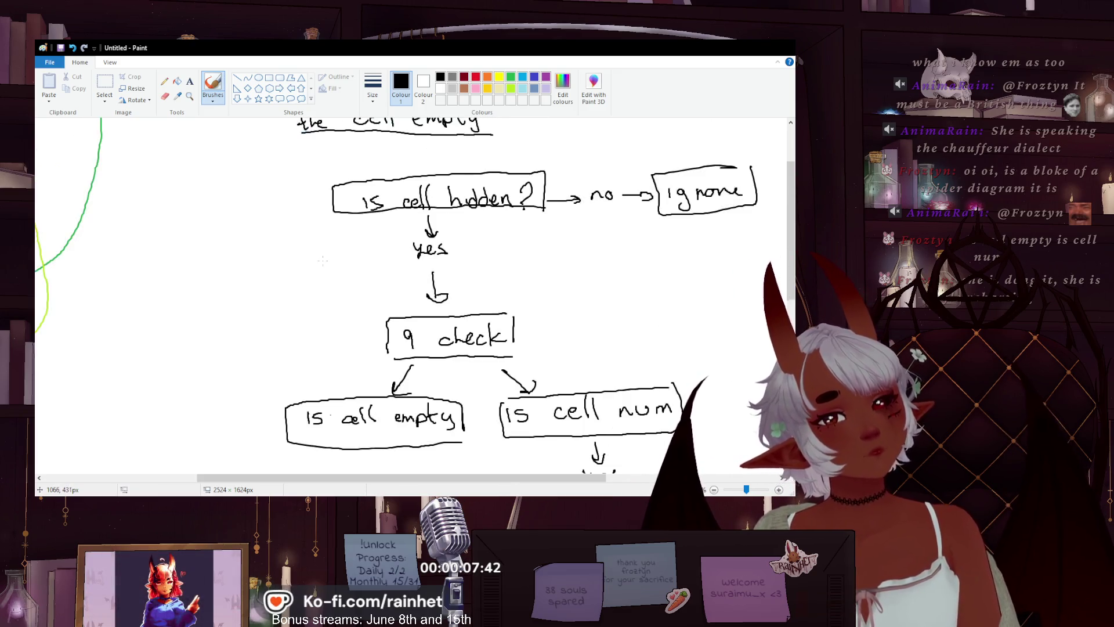
{"action": "scroll", "coordinate": [325, 264], "scroll_direction": "down", "scroll_amount": 3}
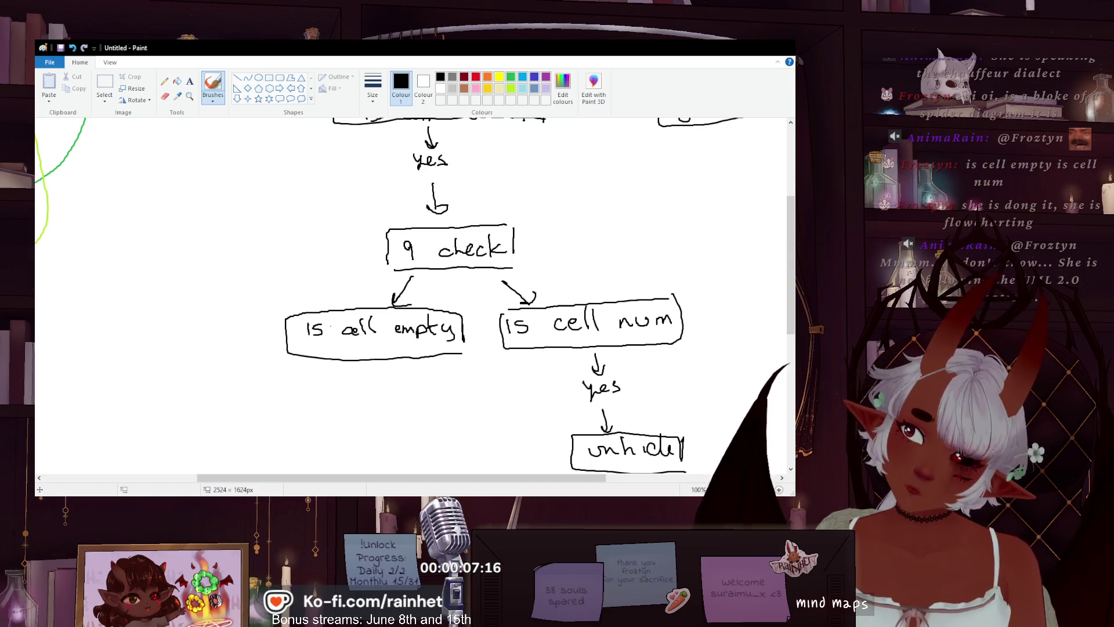
{"action": "scroll", "coordinate": [340, 375], "scroll_direction": "down", "scroll_amount": 1}
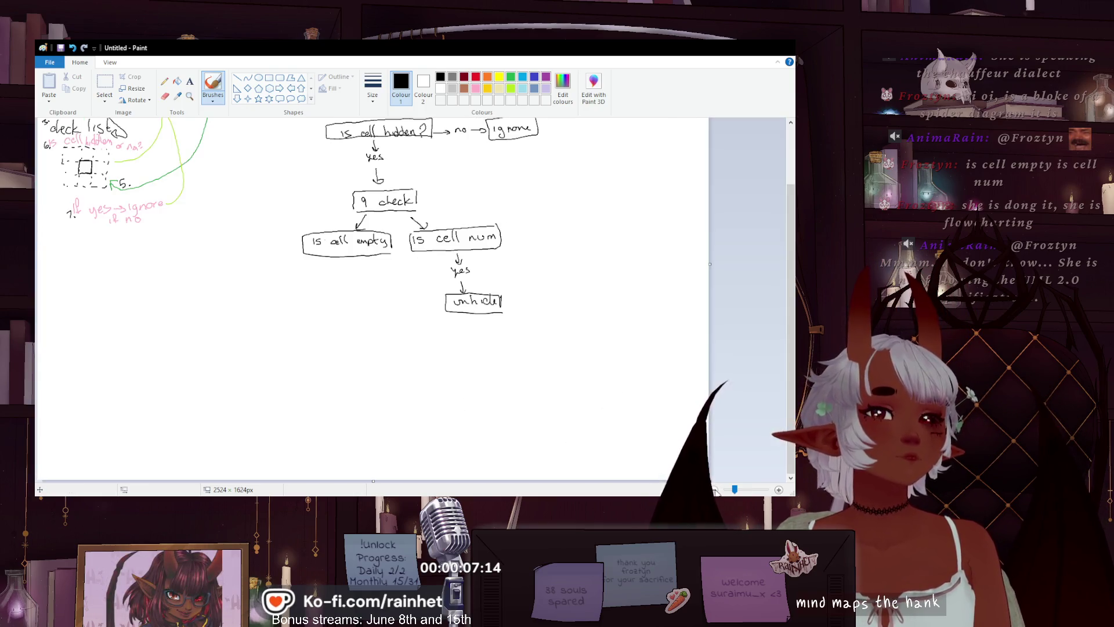
{"action": "scroll", "coordinate": [340, 374], "scroll_direction": "up", "scroll_amount": 2}
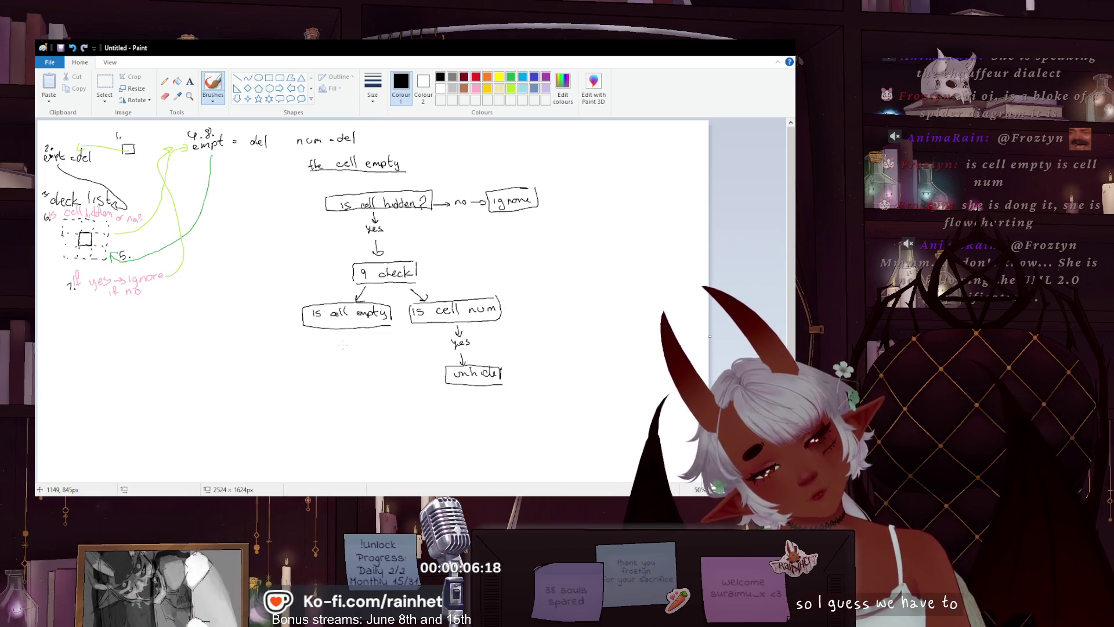
- Draw a down arrow below 'is cell empty' and erase the 'unhid' word beneath it
{"action": "mouse_move", "coordinate": [345, 342]}
{"action": "left_mouse_down"}
{"action": "mouse_move", "coordinate": [354, 359]}
{"action": "mouse_move", "coordinate": [381, 358]}
{"action": "left_mouse_up"}
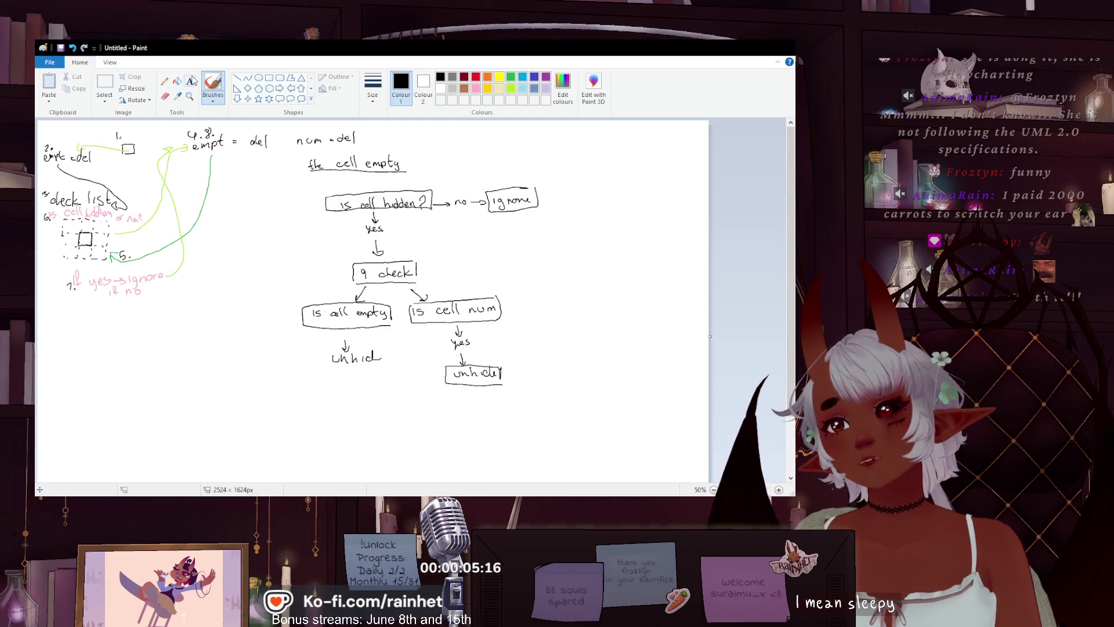
{"action": "left_click", "coordinate": [165, 96]}
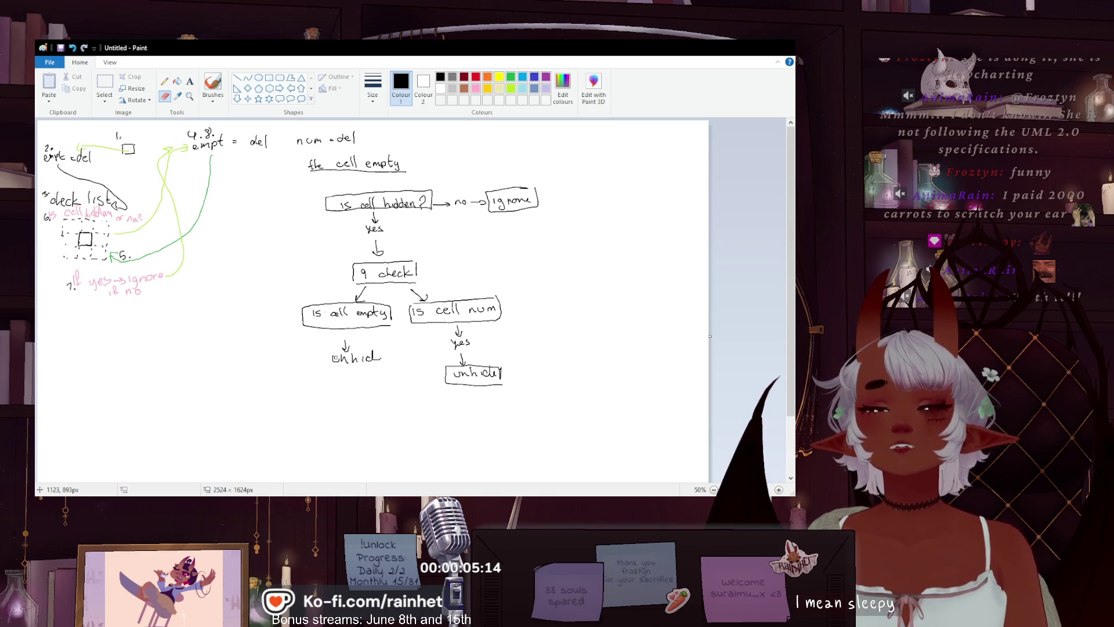
{"action": "mouse_move", "coordinate": [343, 363]}
{"action": "left_mouse_down"}
{"action": "mouse_move", "coordinate": [332, 361]}
{"action": "mouse_move", "coordinate": [372, 351]}
{"action": "left_mouse_up"}
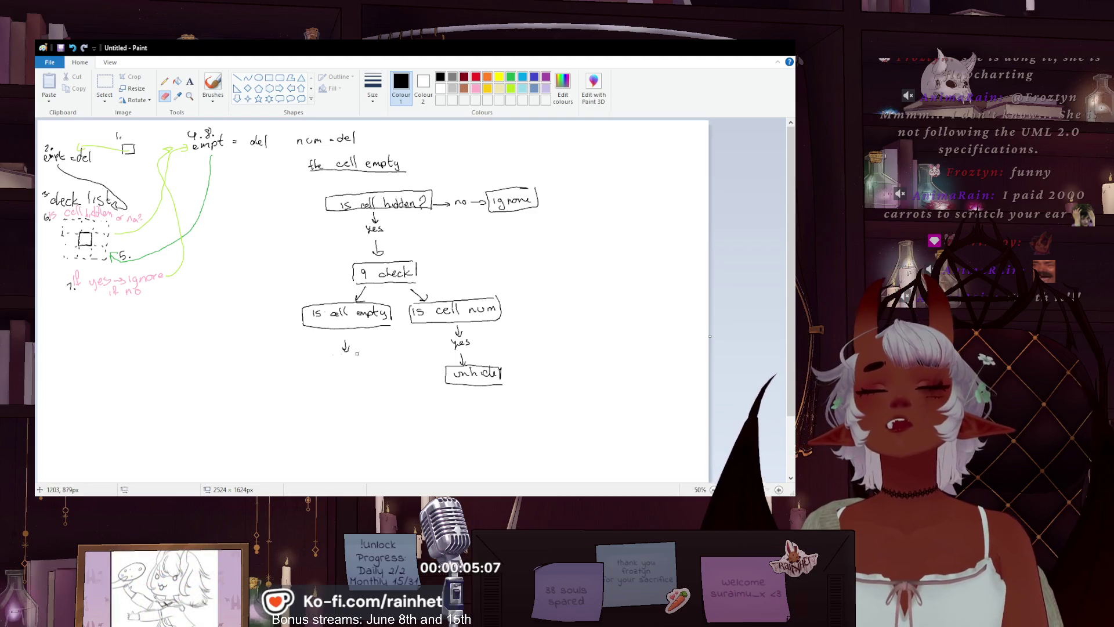
{"action": "left_click", "coordinate": [212, 86]}
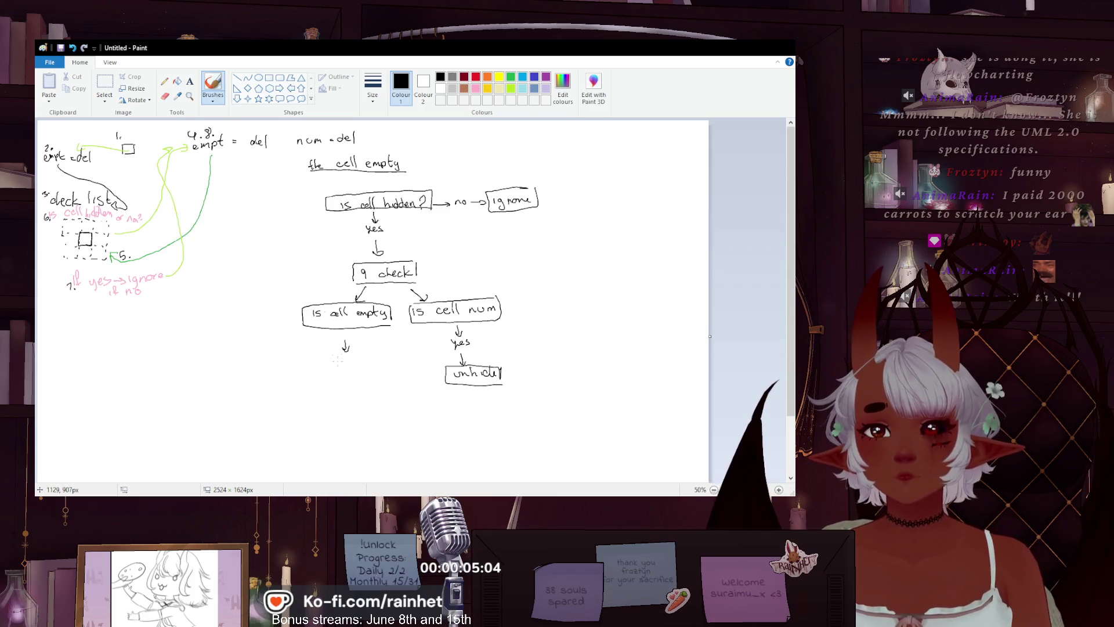
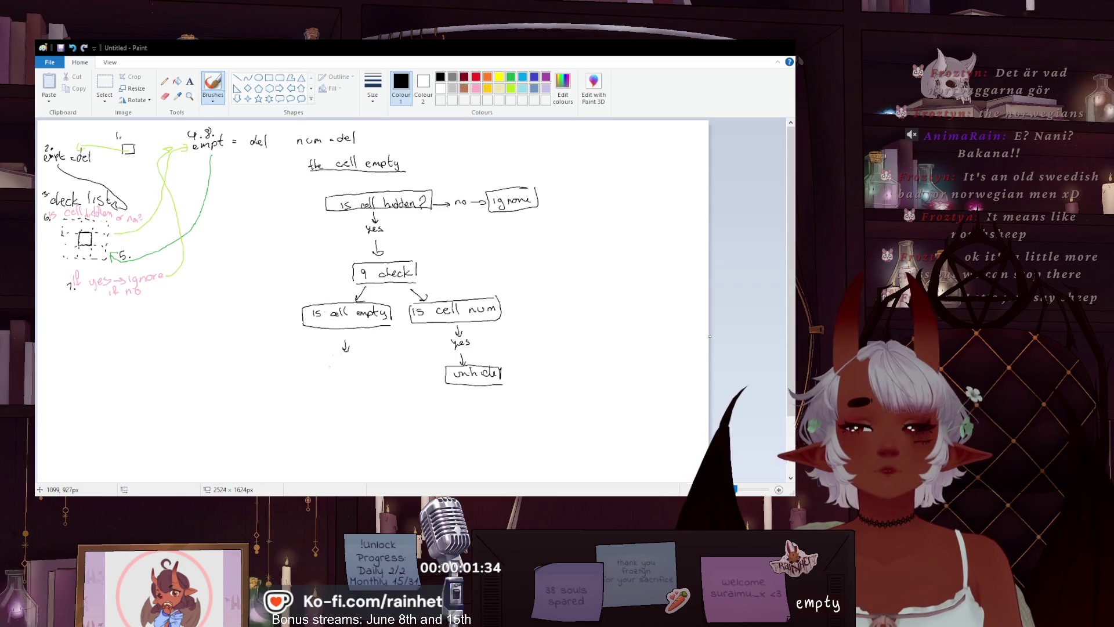
- Handwrite 'ignore' and 'yes' under the 'is cell empty' box, then start an 'is cell' label to its left
{"action": "left_click_drag", "start_coordinate": [347, 367], "coordinate": [383, 371]}
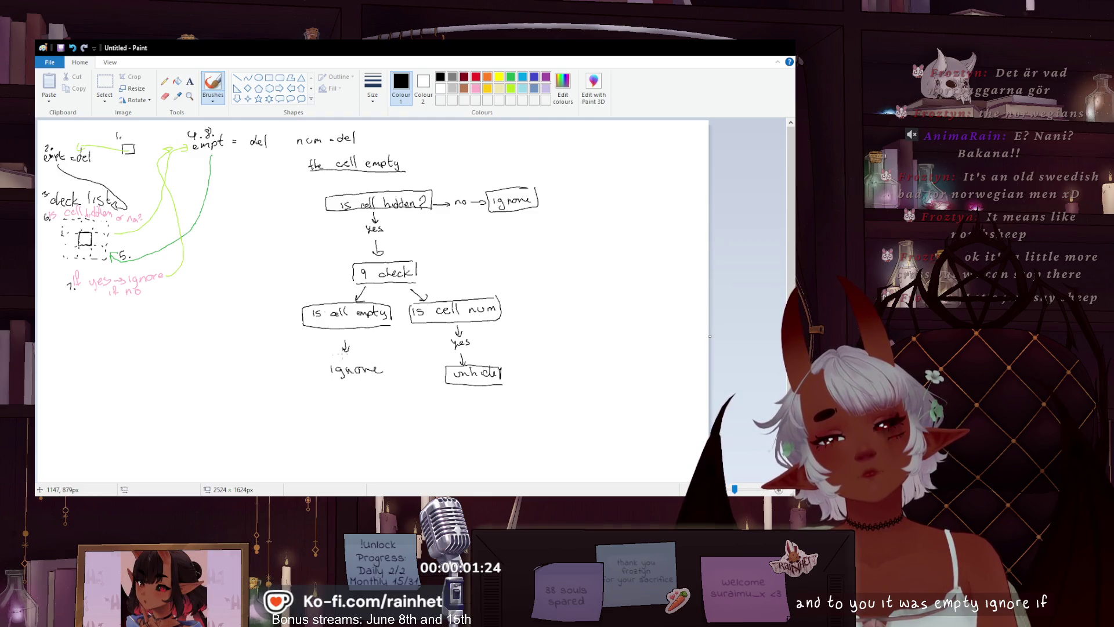
{"action": "left_click_drag", "start_coordinate": [346, 356], "coordinate": [354, 358]}
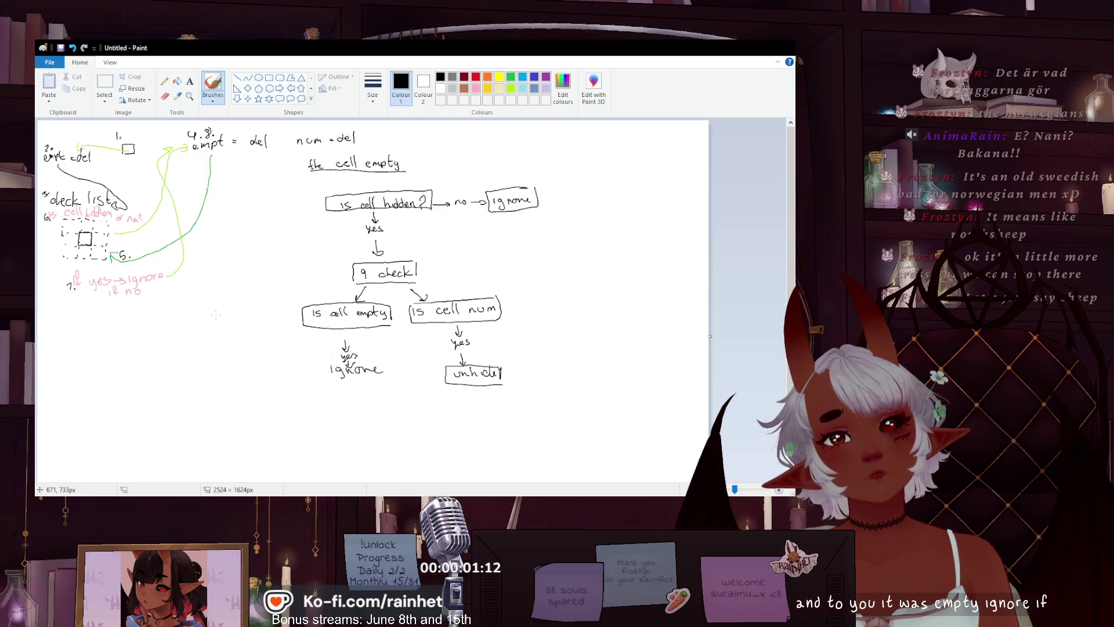
{"action": "left_click_drag", "start_coordinate": [215, 312], "coordinate": [214, 317]}
{"action": "left_click_drag", "start_coordinate": [219, 314], "coordinate": [245, 312]}
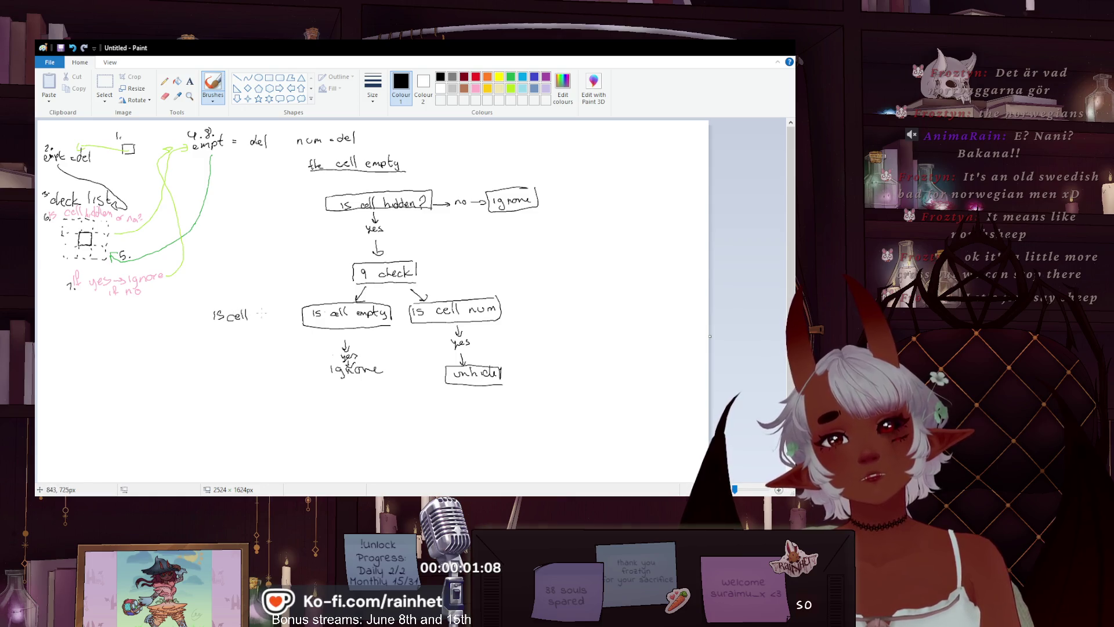
- Finish writing 'is cell hidden & empty' with 'yes', box it, and draw an arrow from '9 check' to it
{"action": "left_click_drag", "start_coordinate": [267, 320], "coordinate": [274, 313]}
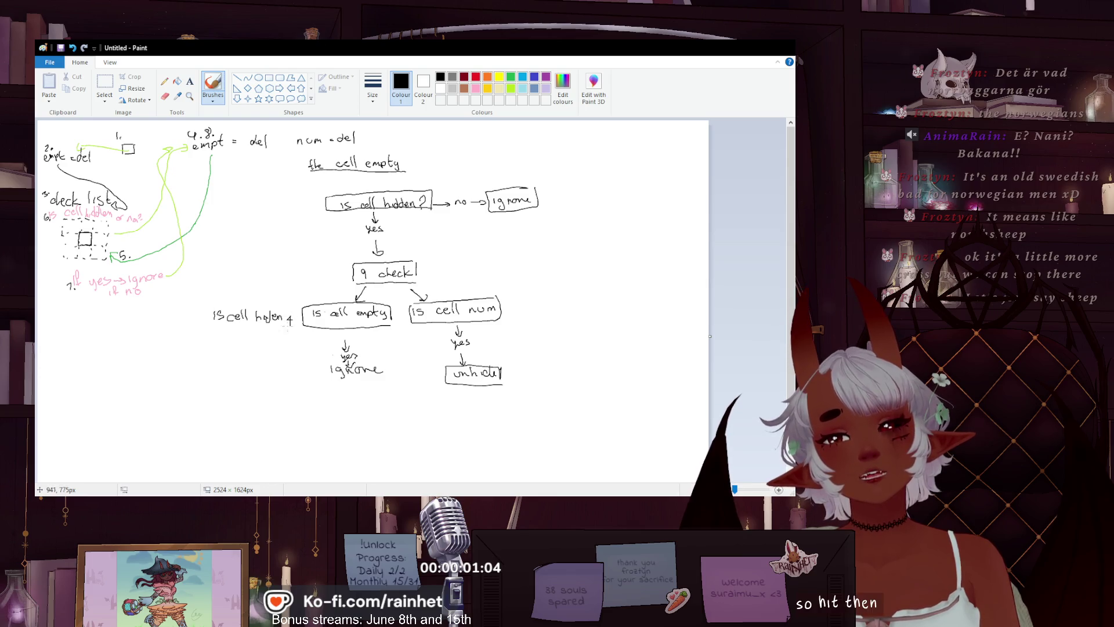
{"action": "mouse_move", "coordinate": [216, 331]}
{"action": "left_mouse_down"}
{"action": "mouse_move", "coordinate": [262, 331]}
{"action": "mouse_move", "coordinate": [248, 351]}
{"action": "mouse_move", "coordinate": [264, 361]}
{"action": "mouse_move", "coordinate": [250, 365]}
{"action": "left_mouse_up"}
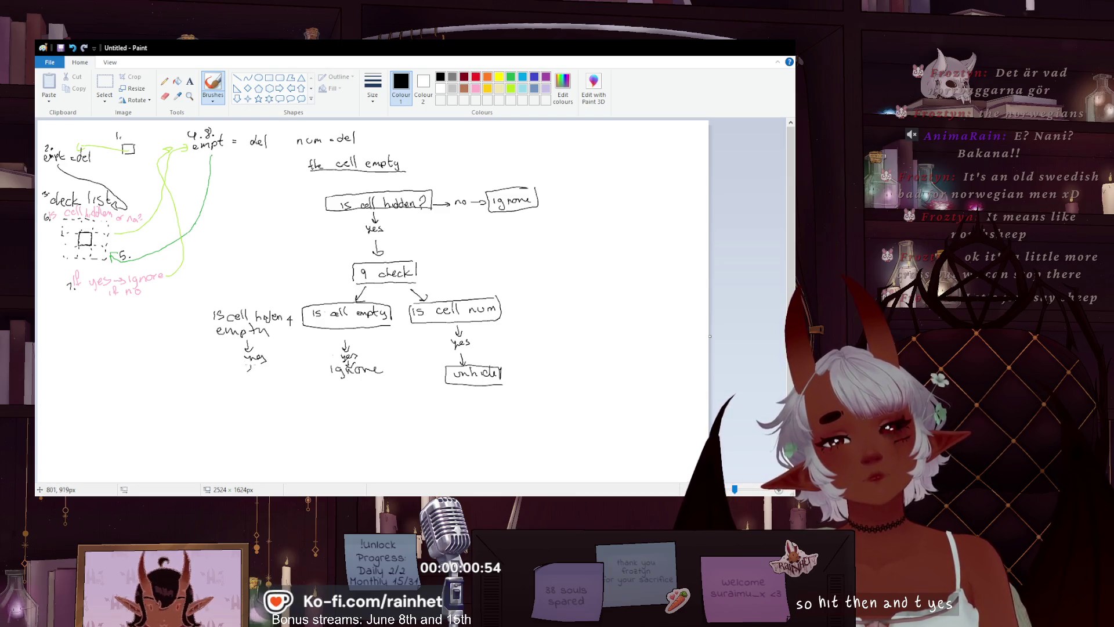
{"action": "mouse_move", "coordinate": [201, 323]}
{"action": "left_mouse_down"}
{"action": "mouse_move", "coordinate": [272, 270]}
{"action": "mouse_move", "coordinate": [341, 272]}
{"action": "mouse_move", "coordinate": [325, 279]}
{"action": "left_mouse_up"}
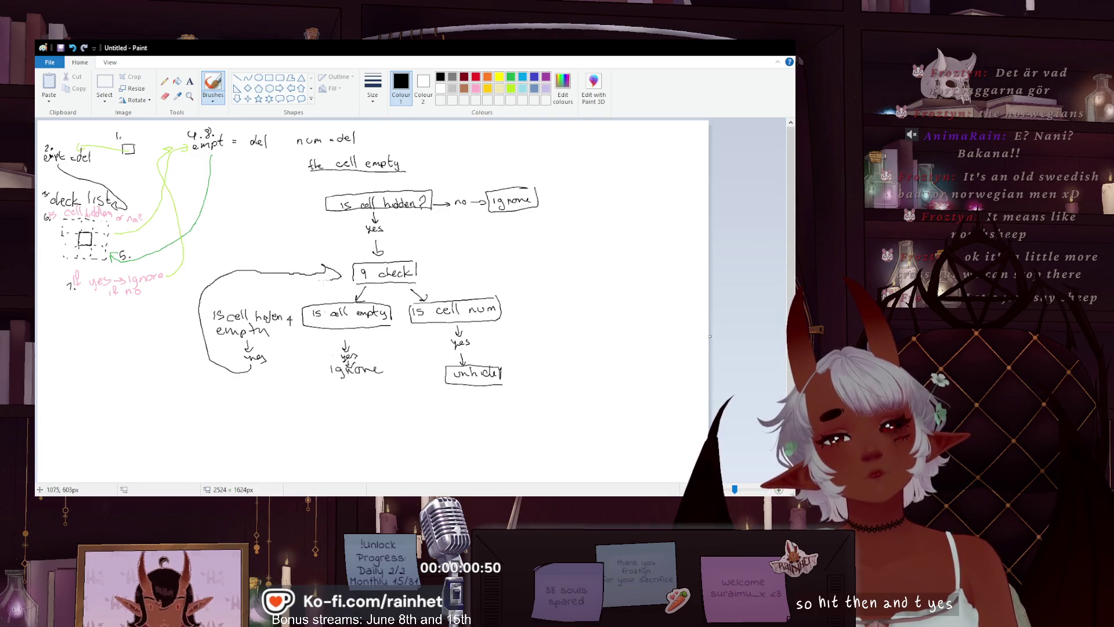
{"action": "mouse_move", "coordinate": [213, 303]}
{"action": "left_mouse_down"}
{"action": "mouse_move", "coordinate": [221, 336]}
{"action": "mouse_move", "coordinate": [285, 329]}
{"action": "mouse_move", "coordinate": [213, 303]}
{"action": "left_mouse_up"}
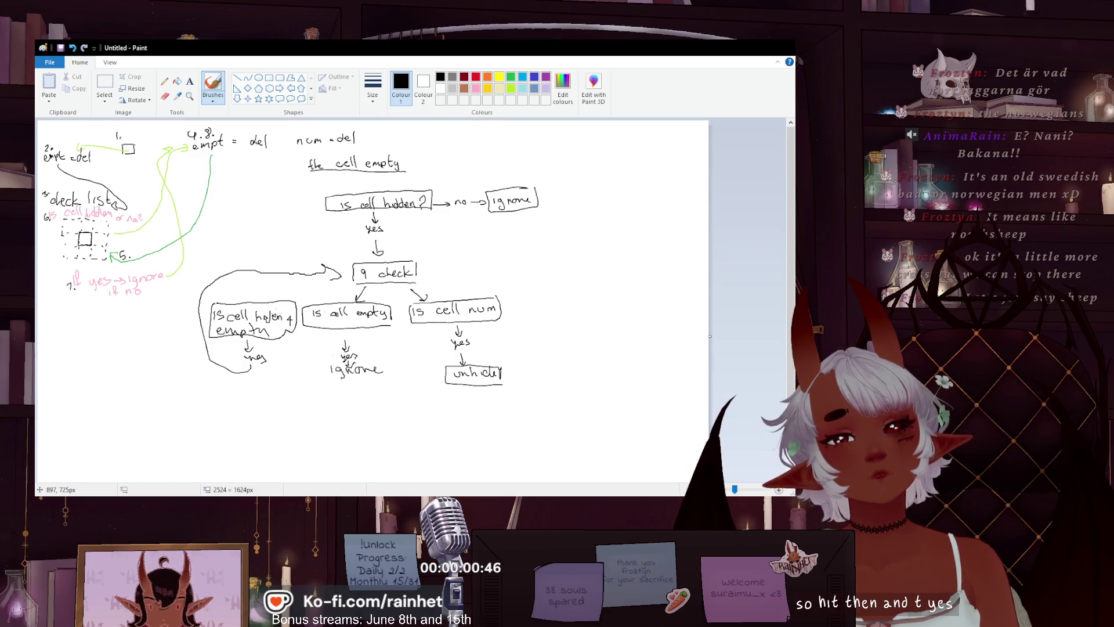
{"action": "left_click_drag", "start_coordinate": [344, 283], "coordinate": [283, 297]}
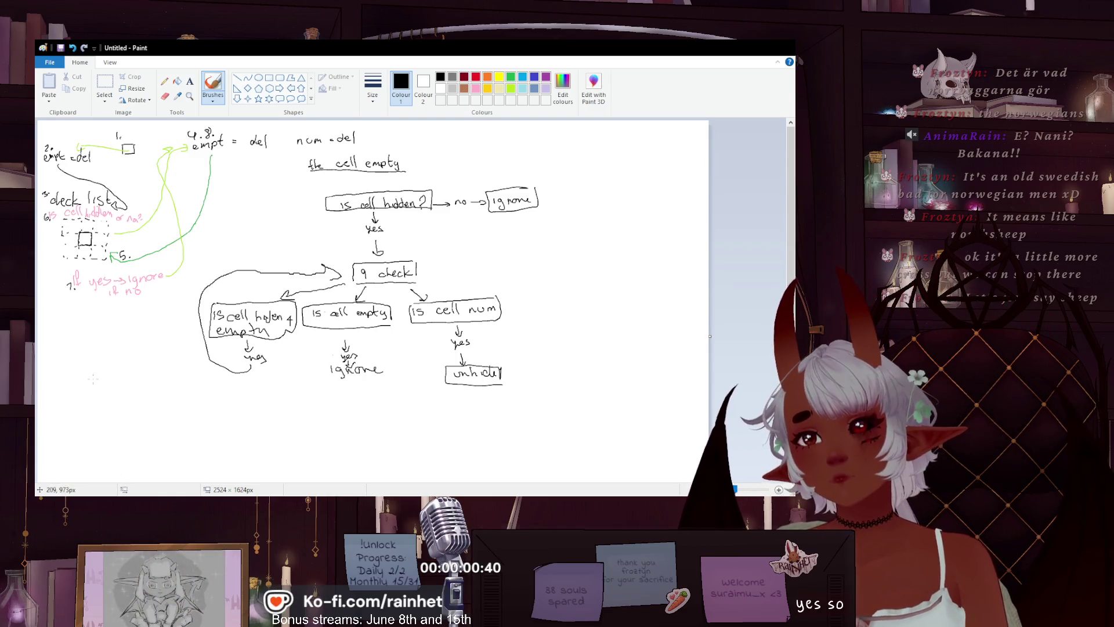
- Copy the small dotted-grid sketch, place the copy below the hidden-and-empty box, and add a square to it
{"action": "left_click", "coordinate": [105, 85]}
{"action": "left_click_drag", "start_coordinate": [83, 238], "coordinate": [56, 268]}
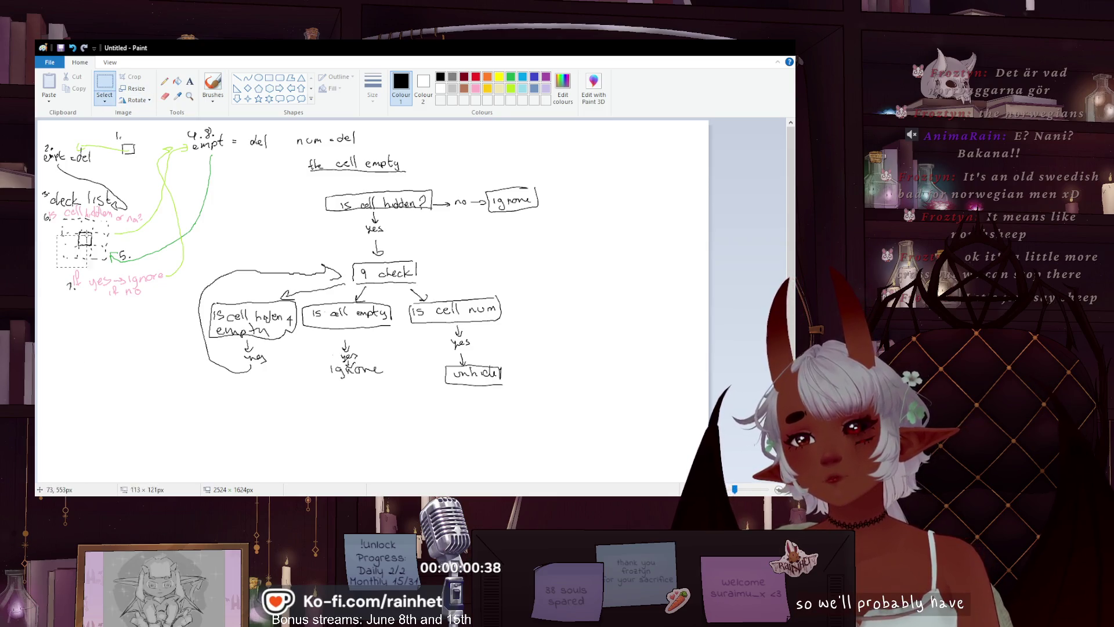
{"action": "left_click_drag", "start_coordinate": [109, 219], "coordinate": [110, 221]}
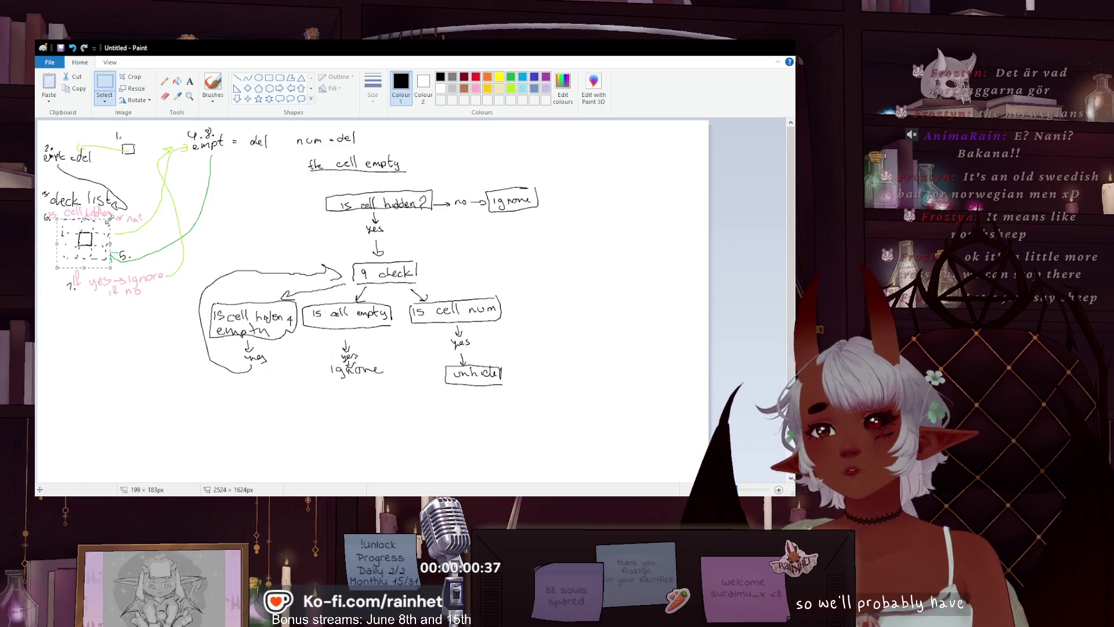
{"action": "key", "text": "ctrl+c"}
{"action": "key", "text": "ctrl+v"}
{"action": "mouse_move", "coordinate": [68, 160]}
{"action": "left_mouse_down"}
{"action": "mouse_move", "coordinate": [136, 373]}
{"action": "mouse_move", "coordinate": [169, 378]}
{"action": "mouse_move", "coordinate": [212, 415]}
{"action": "mouse_move", "coordinate": [178, 421]}
{"action": "left_mouse_up"}
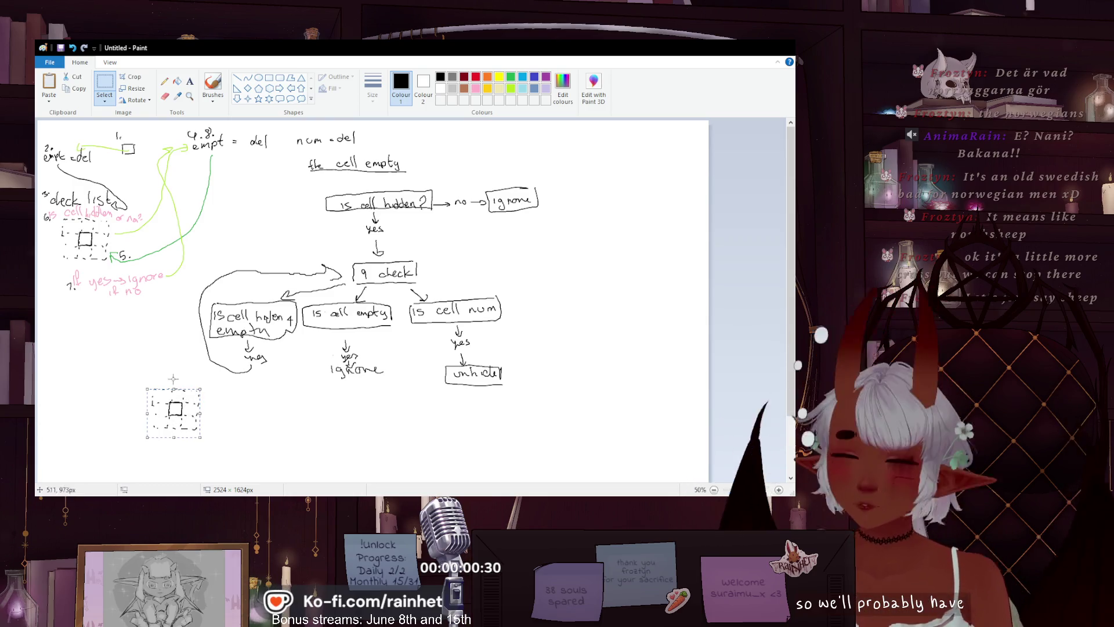
{"action": "left_click", "coordinate": [216, 85]}
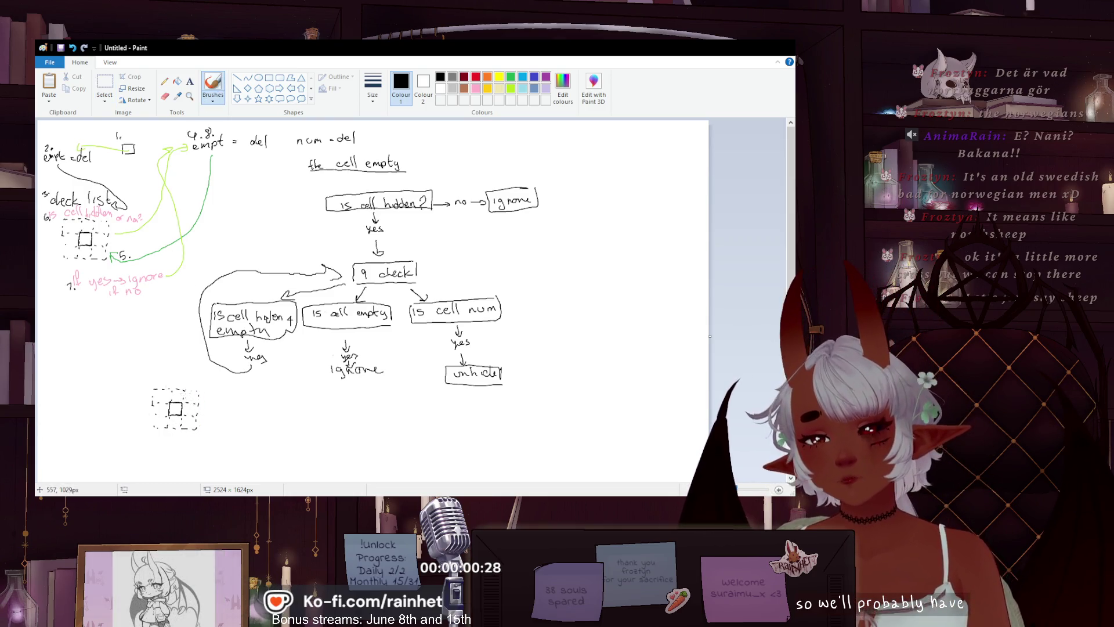
{"action": "mouse_move", "coordinate": [193, 399]}
{"action": "left_mouse_down"}
{"action": "mouse_move", "coordinate": [200, 411]}
{"action": "mouse_move", "coordinate": [184, 392]}
{"action": "left_mouse_up"}
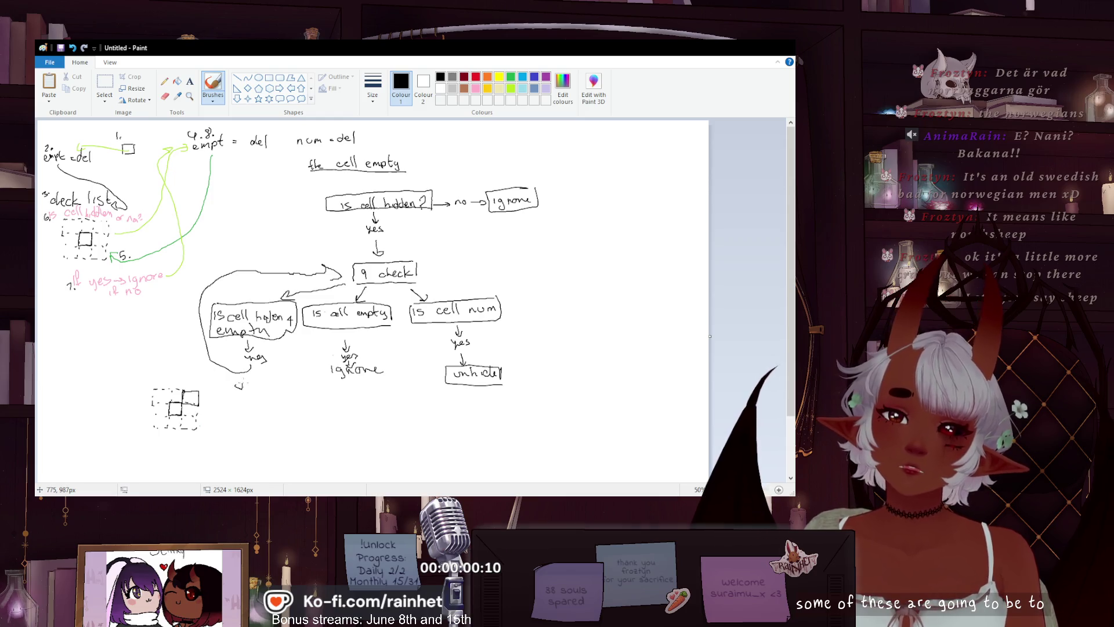
- Write 'unhide' beside the 'yes' of both hidden checks and draw a mark inside the copied grid sketch
{"action": "left_click_drag", "start_coordinate": [251, 379], "coordinate": [266, 379]}
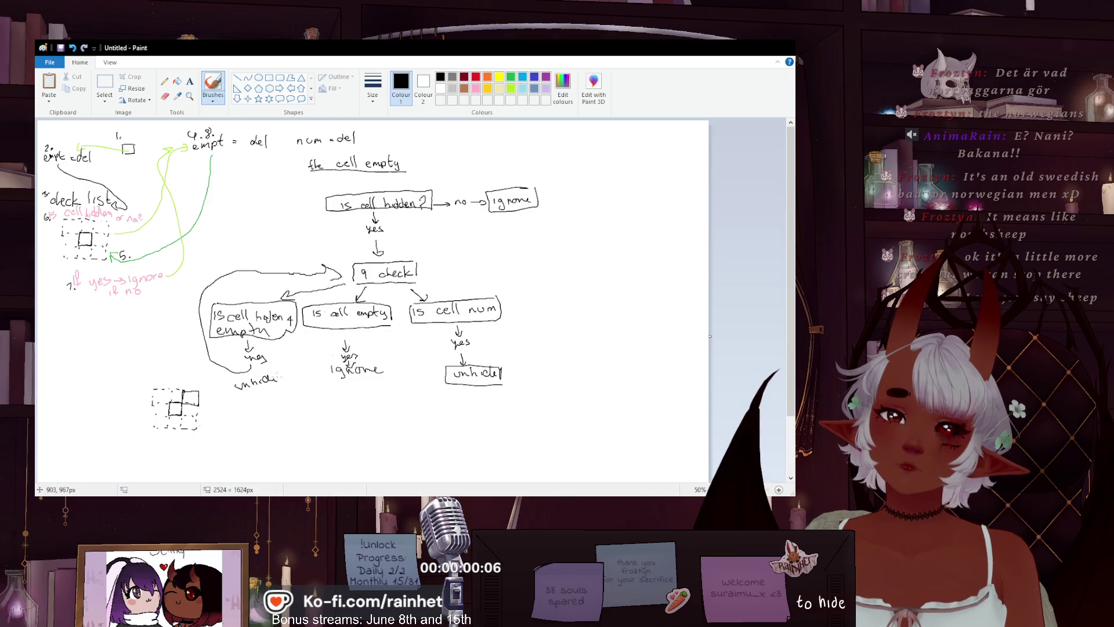
{"action": "left_click_drag", "start_coordinate": [386, 235], "coordinate": [423, 236]}
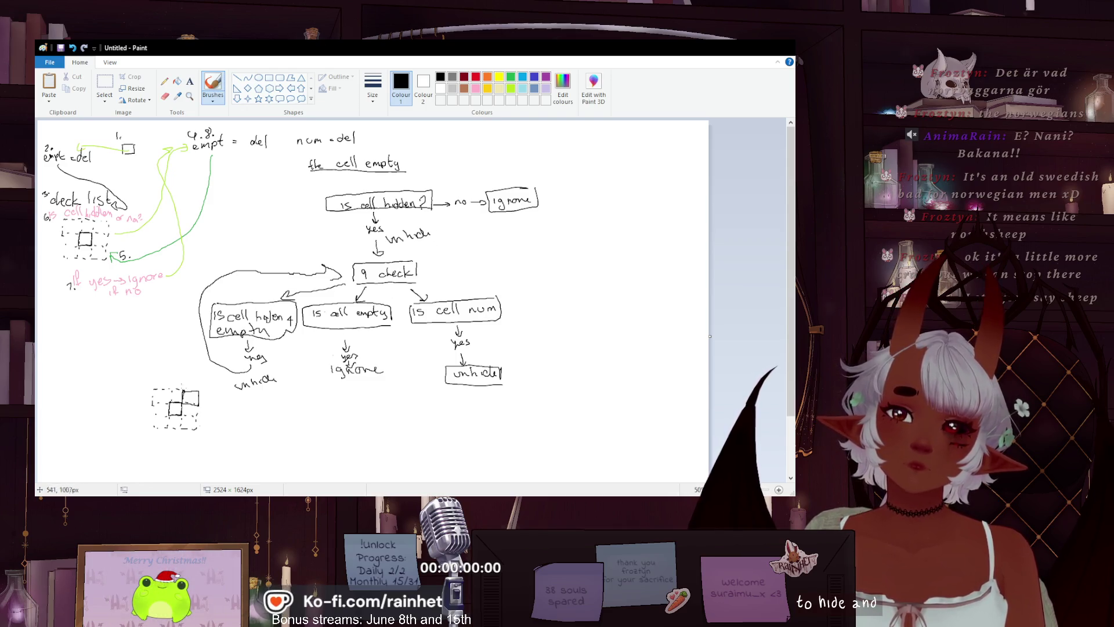
{"action": "left_click_drag", "start_coordinate": [174, 413], "coordinate": [175, 428]}
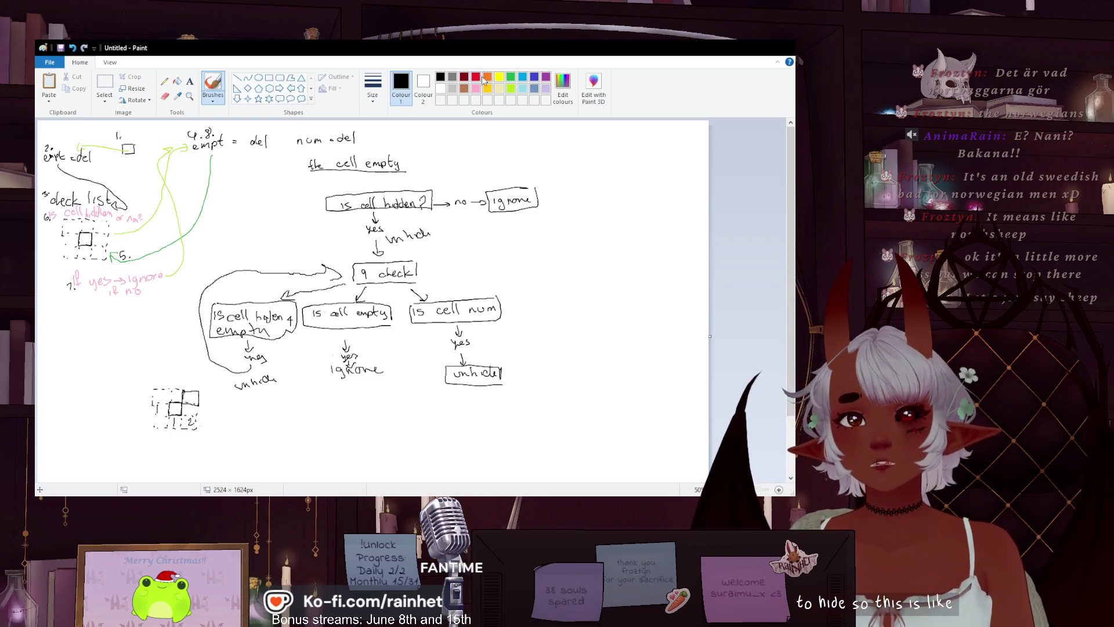
{"action": "left_click", "coordinate": [511, 88]}
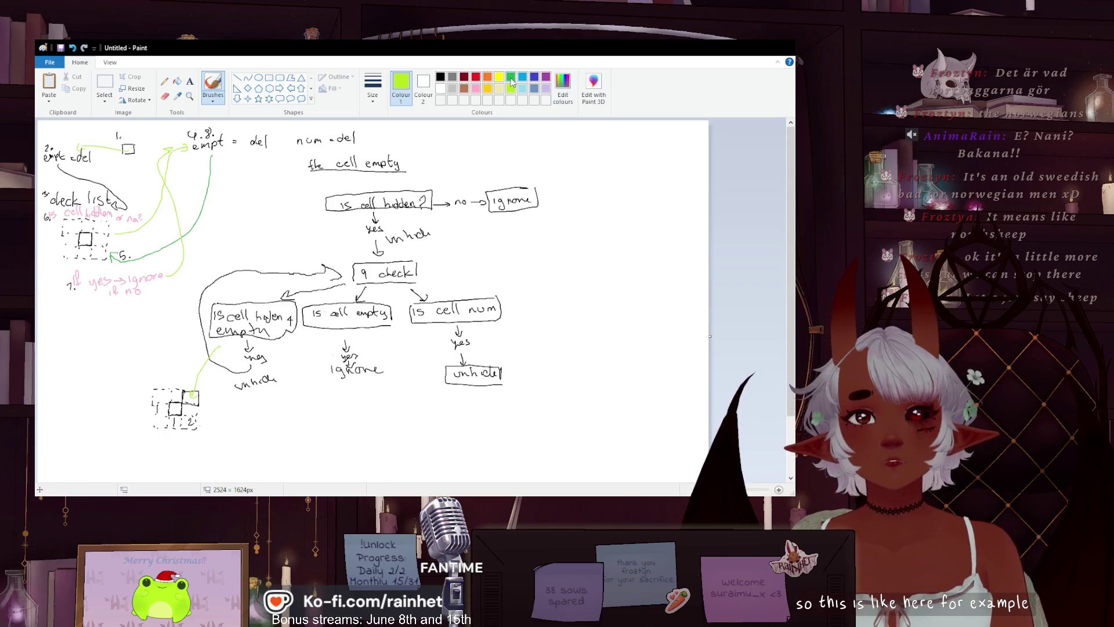
- Draw a pink curve linking 'is cell empty' to the copied grid sketch, then return to black
{"action": "left_click", "coordinate": [475, 89]}
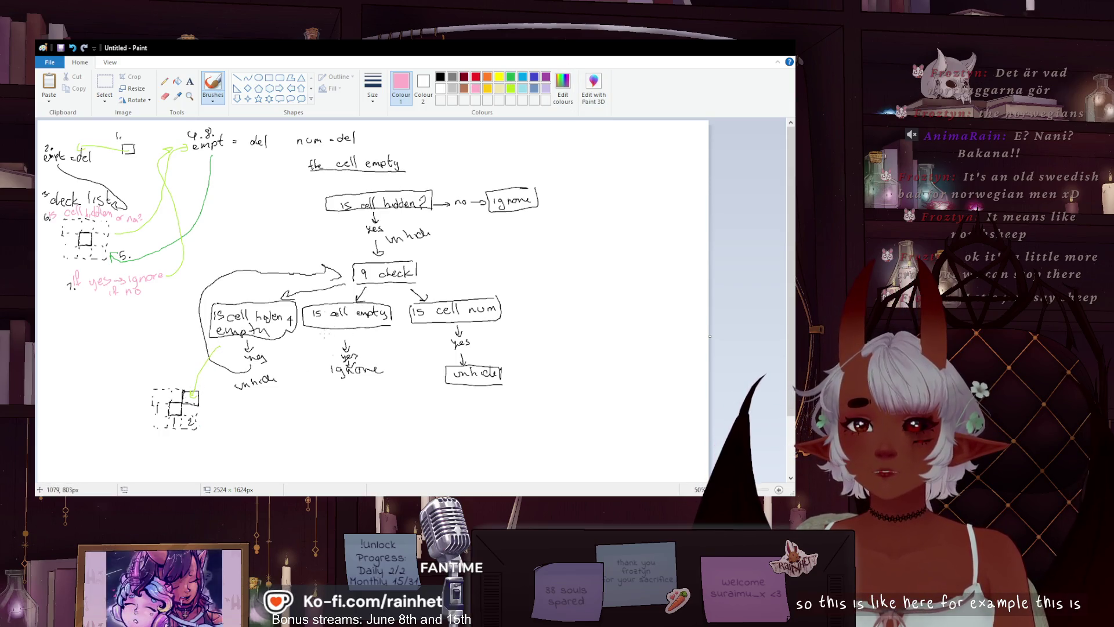
{"action": "mouse_move", "coordinate": [324, 335]}
{"action": "left_mouse_down"}
{"action": "mouse_move", "coordinate": [257, 414]}
{"action": "mouse_move", "coordinate": [194, 411]}
{"action": "left_mouse_up"}
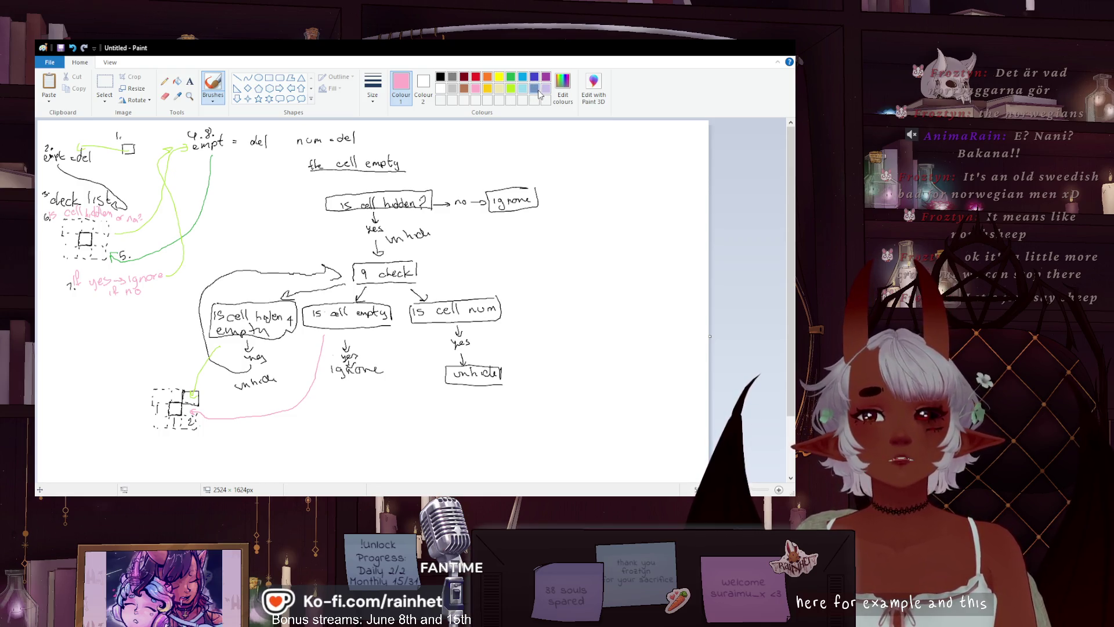
{"action": "left_click", "coordinate": [440, 77]}
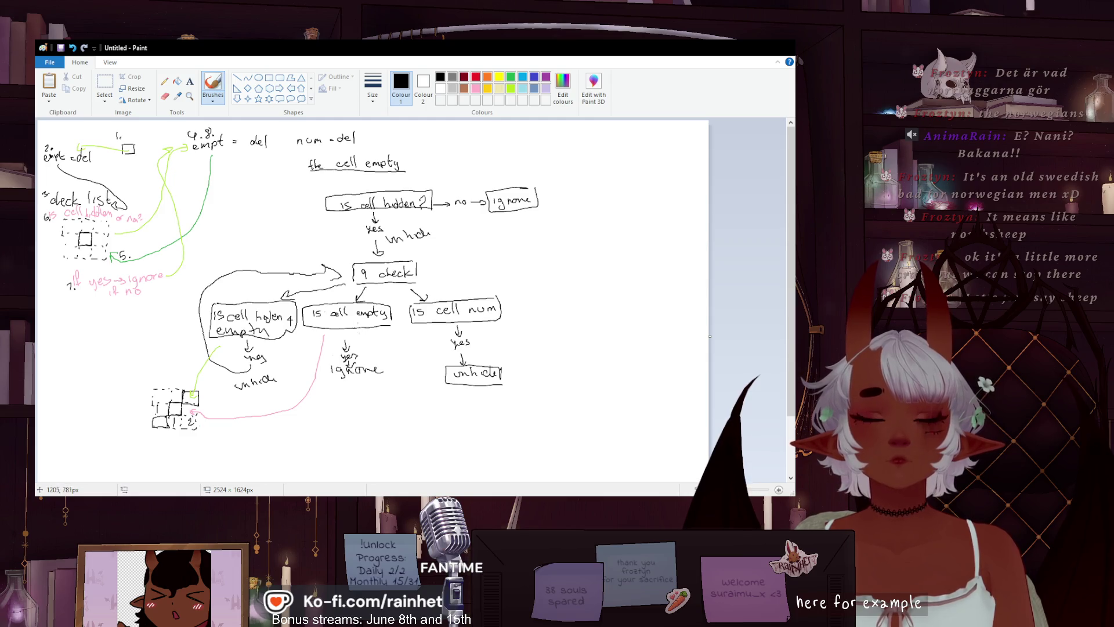
- Replace 'empty' with 'unhidden' in the middle question box
{"action": "left_click", "coordinate": [165, 96]}
{"action": "left_click_drag", "start_coordinate": [359, 313], "coordinate": [385, 311]}
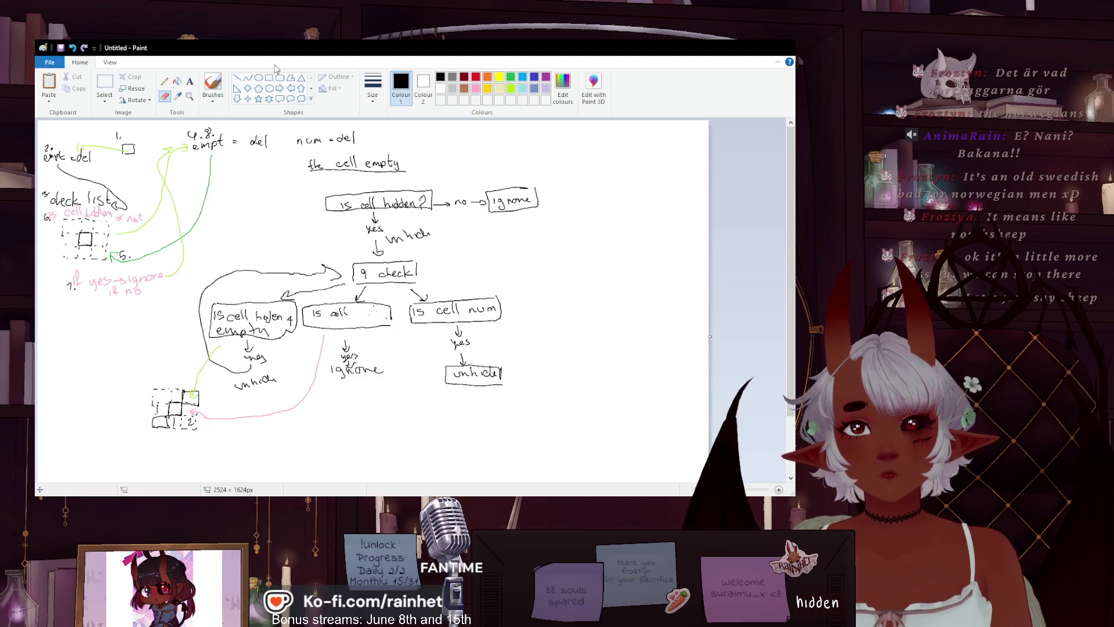
{"action": "left_click", "coordinate": [213, 84]}
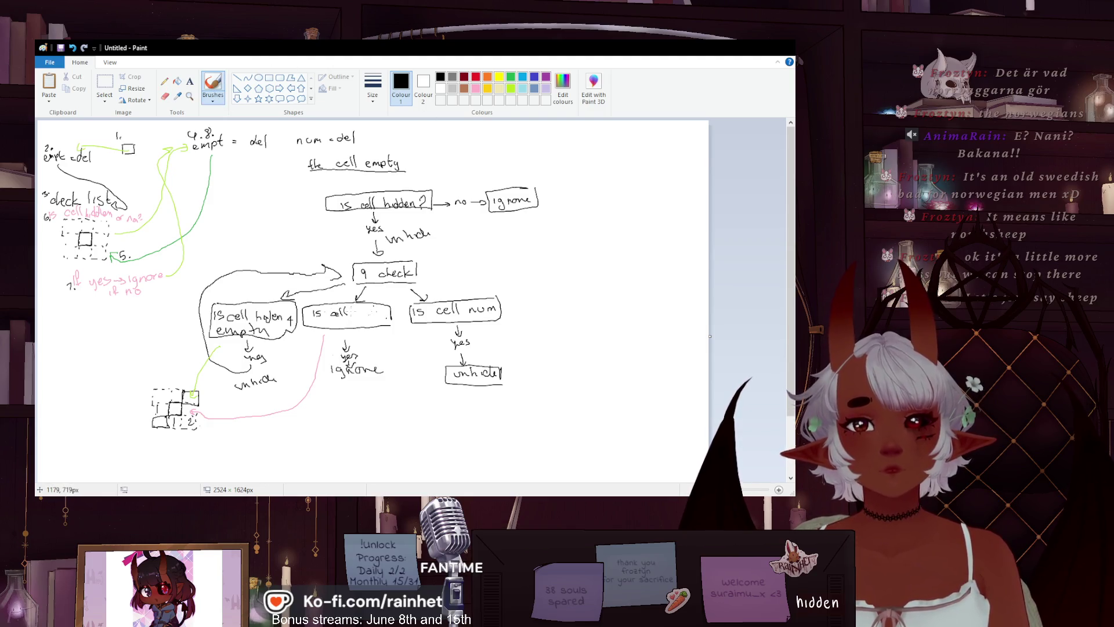
{"action": "left_click_drag", "start_coordinate": [351, 311], "coordinate": [380, 312]}
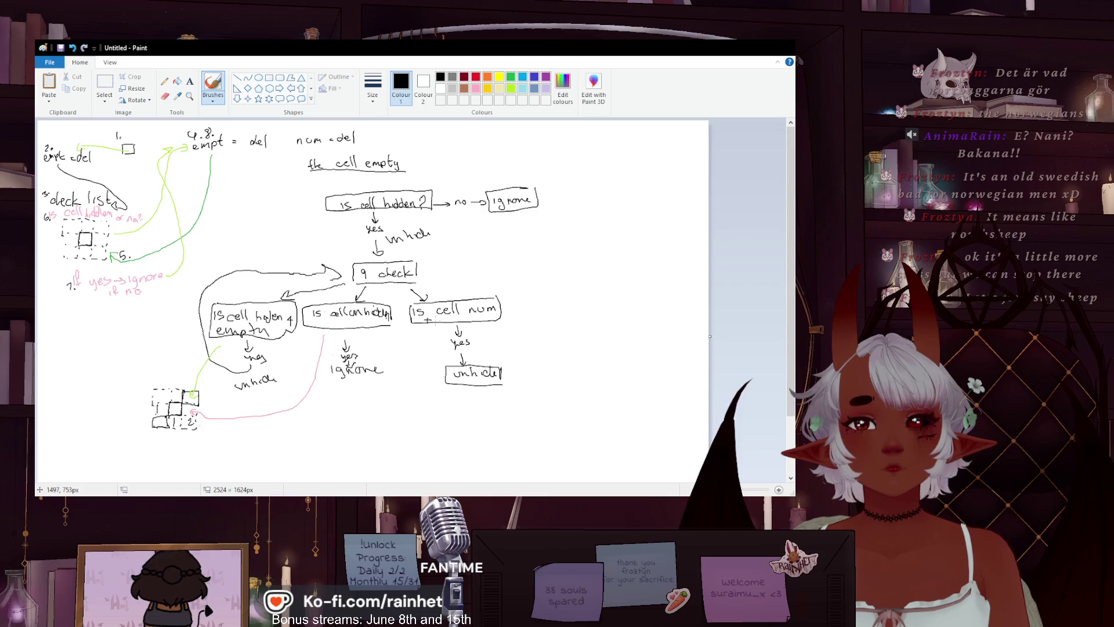
- Add a note under 'is cell num' and draw a box around the left 'unhide' result
{"action": "left_click_drag", "start_coordinate": [453, 317], "coordinate": [448, 318]}
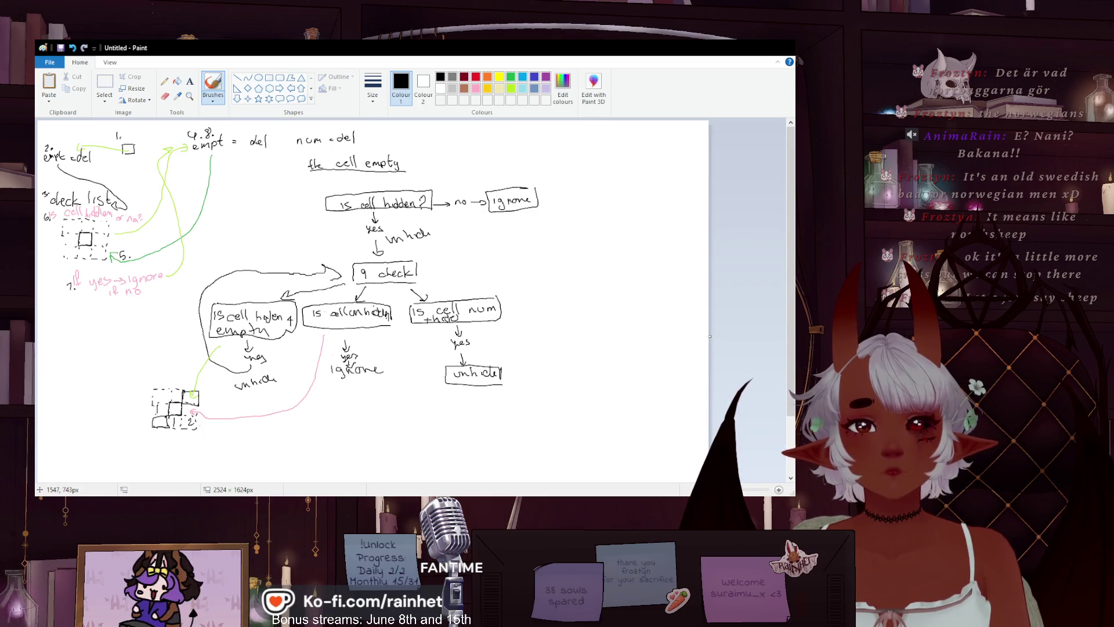
{"action": "mouse_move", "coordinate": [226, 381]}
{"action": "left_mouse_down"}
{"action": "mouse_move", "coordinate": [276, 390]}
{"action": "mouse_move", "coordinate": [257, 370]}
{"action": "left_mouse_up"}
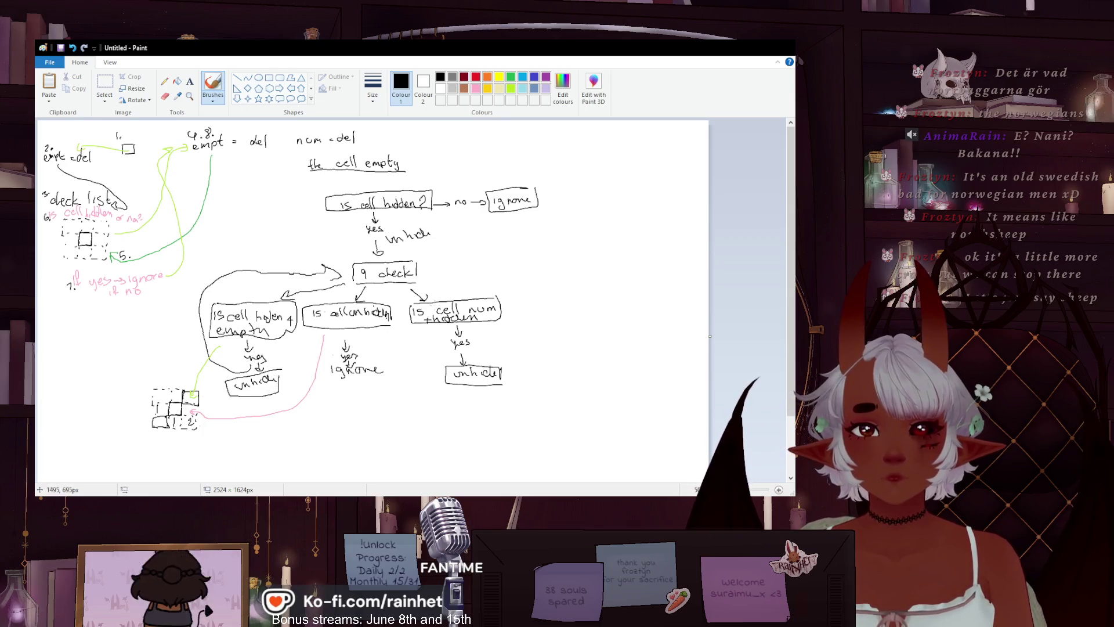
{"action": "left_click", "coordinate": [475, 88]}
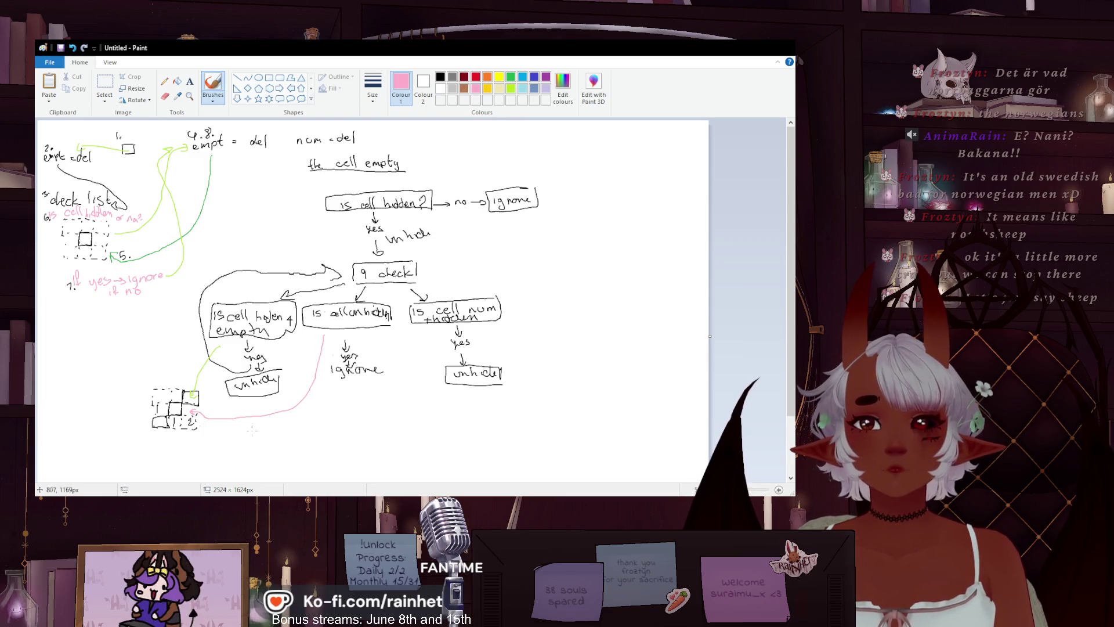
- Add a second pink line to the grid sketch and a light-turquoise curve from 'is cell num' down to it
{"action": "left_click_drag", "start_coordinate": [257, 416], "coordinate": [194, 423]}
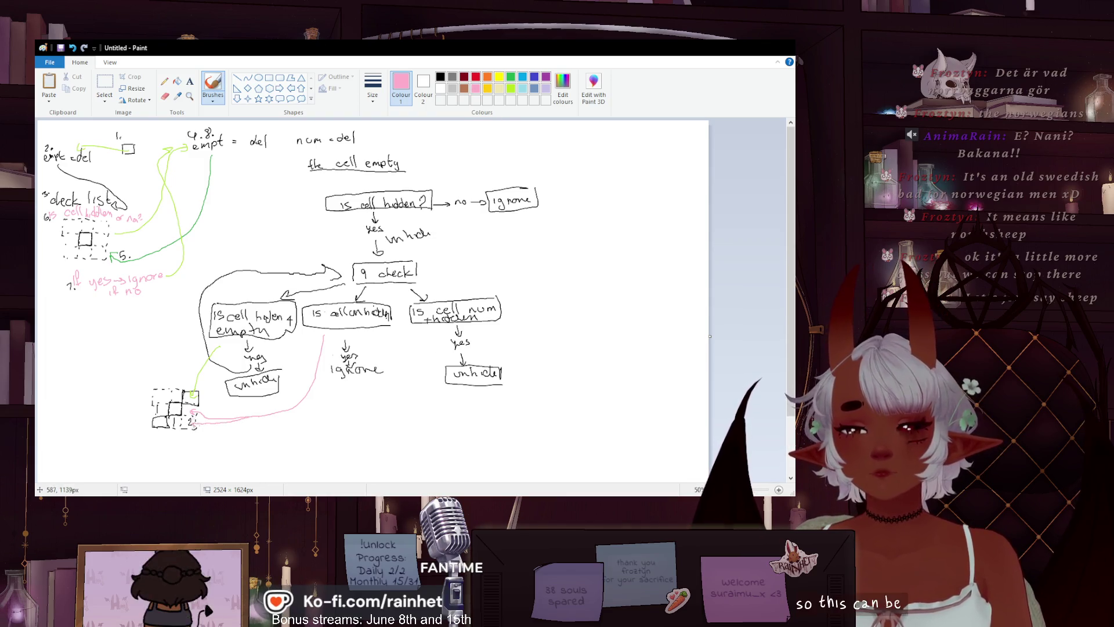
{"action": "left_click", "coordinate": [441, 77]}
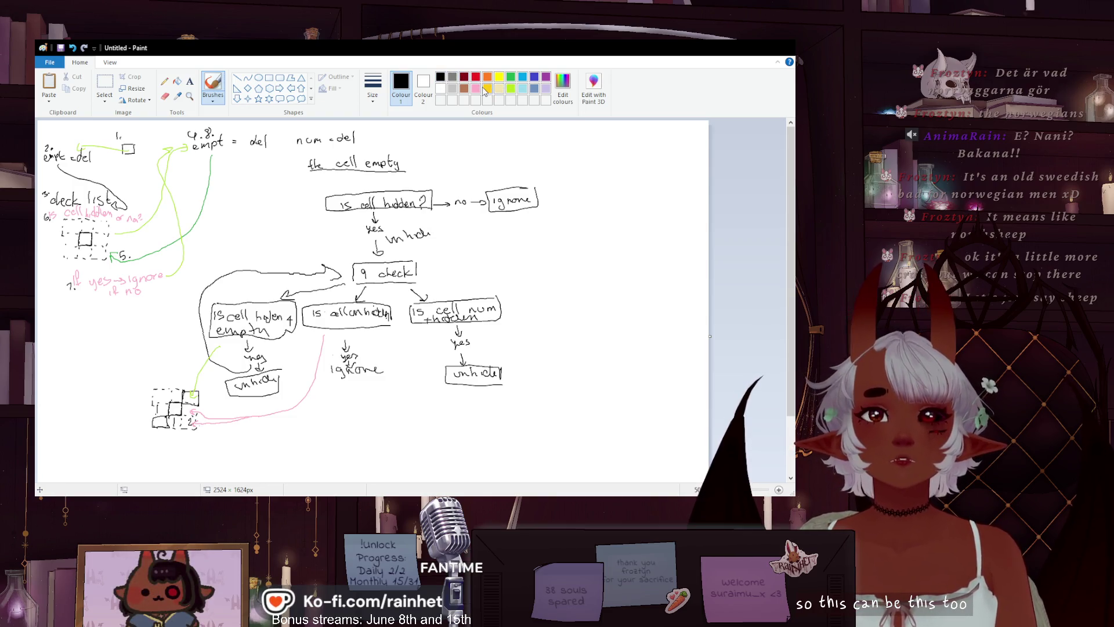
{"action": "left_click", "coordinate": [522, 88]}
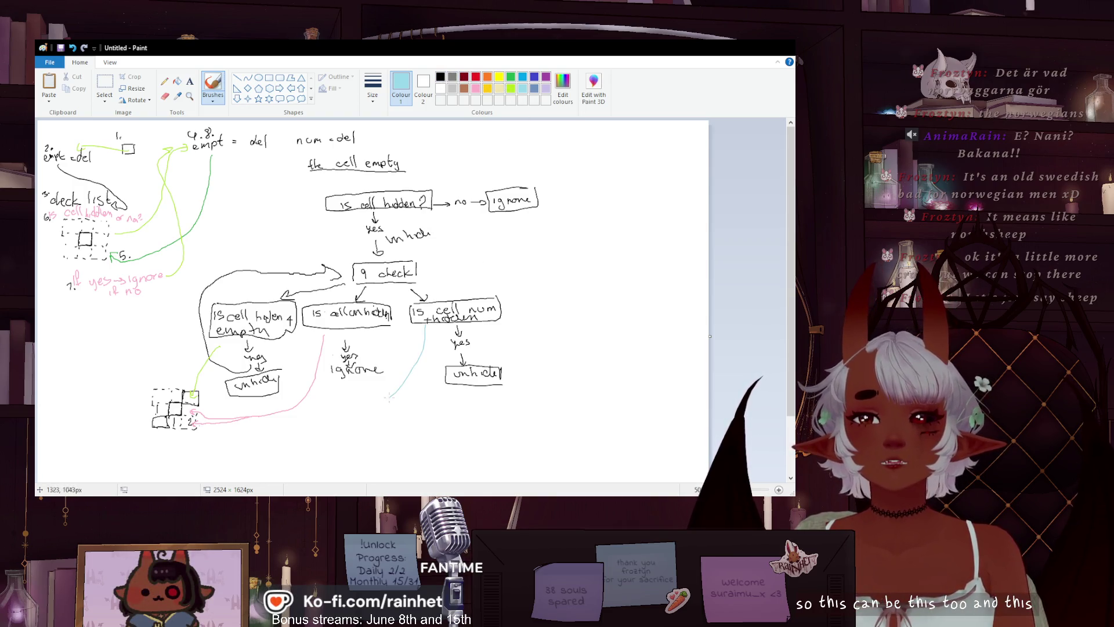
{"action": "left_click_drag", "start_coordinate": [394, 395], "coordinate": [210, 450]}
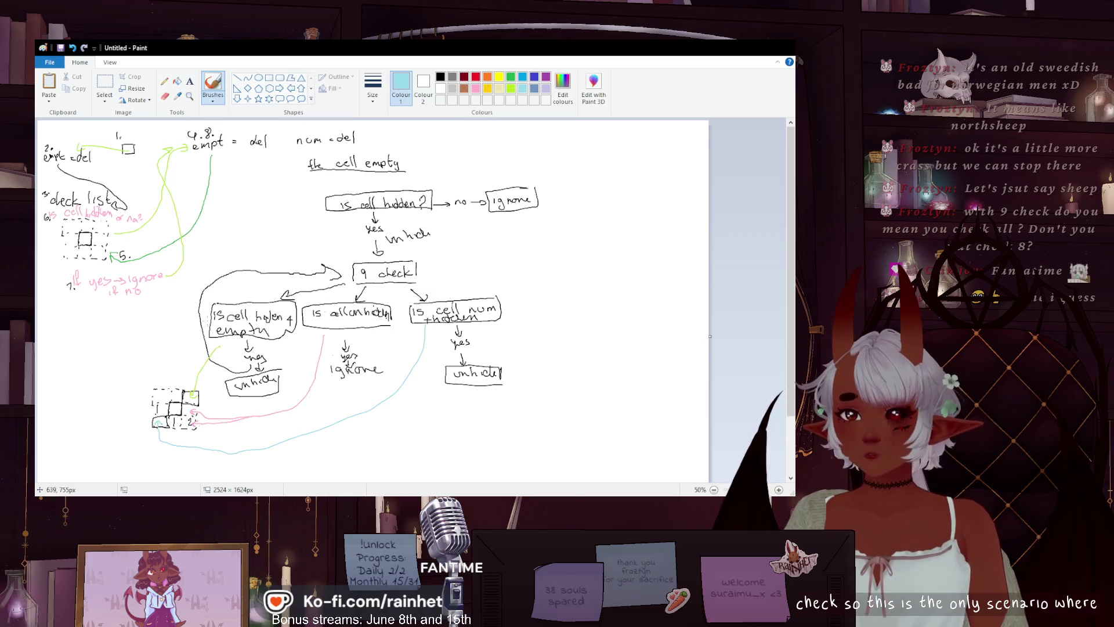
{"action": "left_click", "coordinate": [104, 87]}
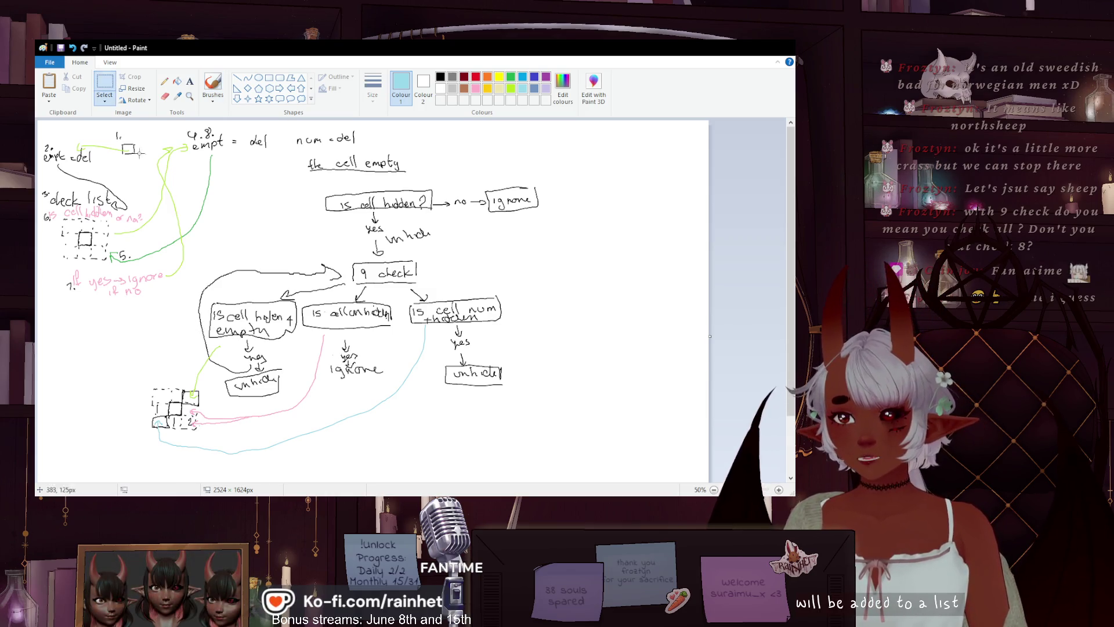
- Delete the old top-left notes, the leftover 'empt' note and the green line
{"action": "left_click_drag", "start_coordinate": [192, 318], "coordinate": [27, 122]}
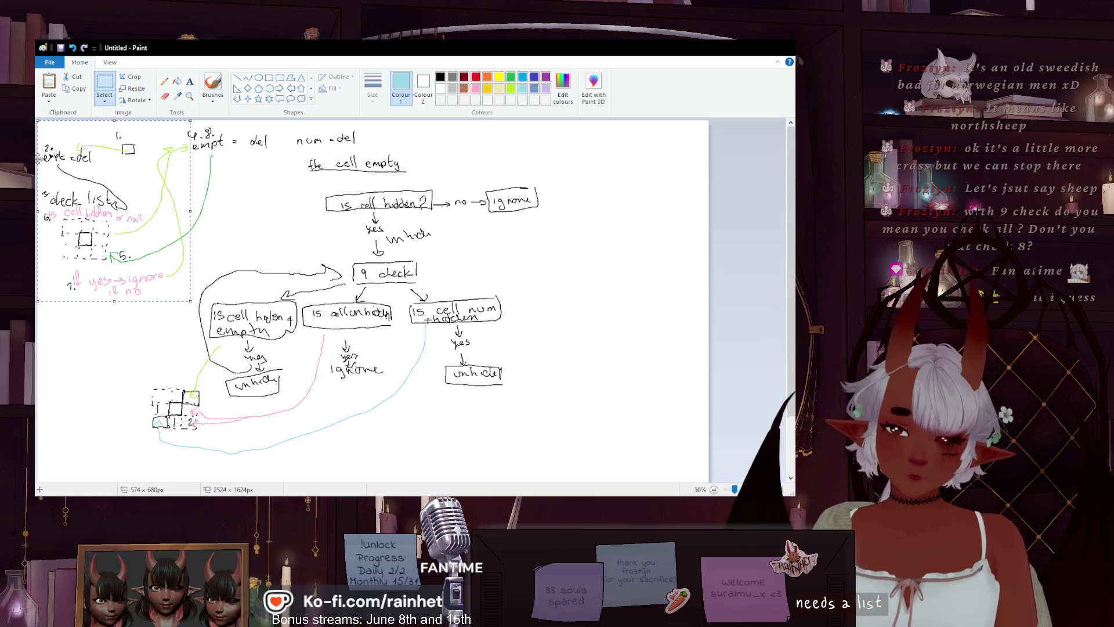
{"action": "key", "text": "Delete"}
{"action": "mouse_move", "coordinate": [175, 246]}
{"action": "left_mouse_down"}
{"action": "mouse_move", "coordinate": [232, 139]}
{"action": "mouse_move", "coordinate": [398, 140]}
{"action": "mouse_move", "coordinate": [407, 154]}
{"action": "left_mouse_up"}
{"action": "key", "text": "Delete"}
{"action": "key", "text": "Delete"}
- Shift the flowchart up and to the left, then add an arrowhead to the light-blue connector
{"action": "left_click_drag", "start_coordinate": [155, 396], "coordinate": [580, 149]}
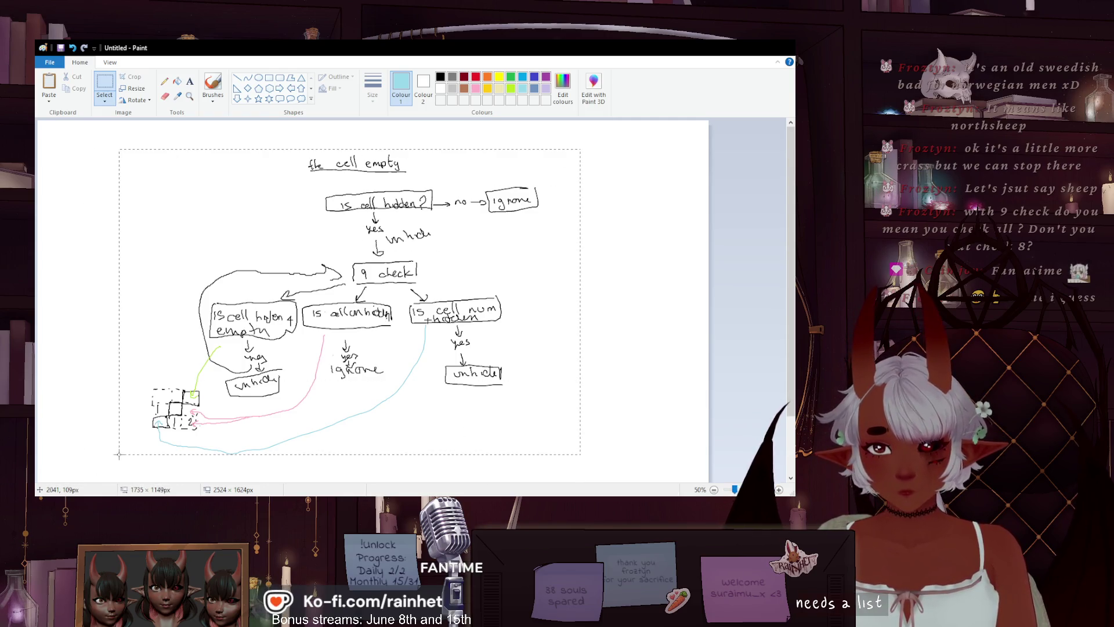
{"action": "left_click_drag", "start_coordinate": [384, 284], "coordinate": [289, 267]}
{"action": "left_click", "coordinate": [213, 87]}
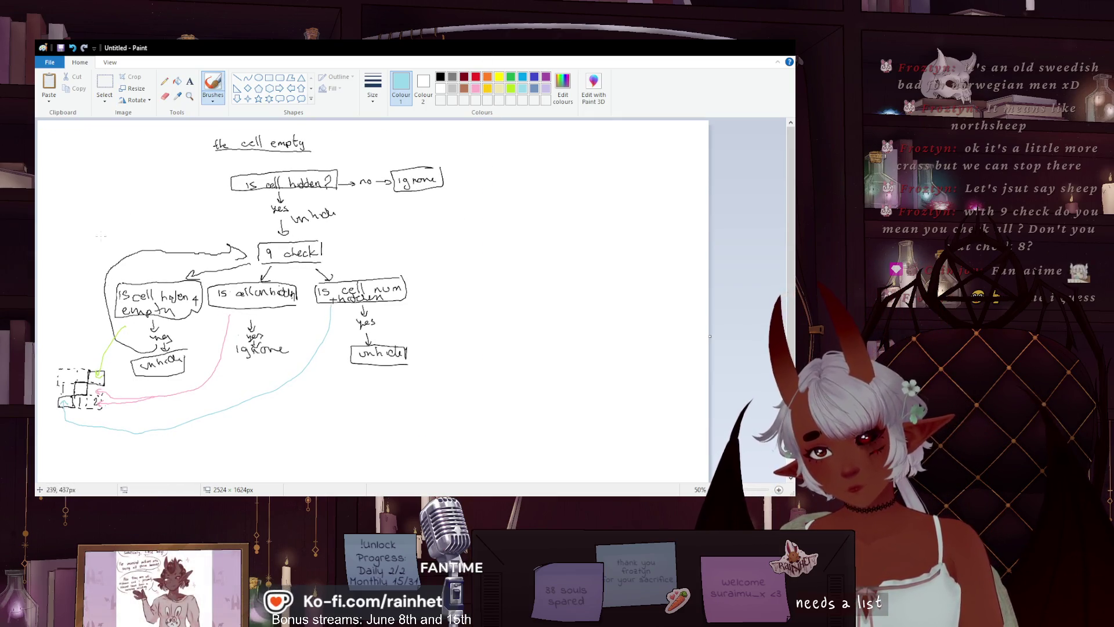
{"action": "mouse_move", "coordinate": [99, 269]}
{"action": "left_mouse_down"}
{"action": "mouse_move", "coordinate": [89, 261]}
{"action": "mouse_move", "coordinate": [171, 233]}
{"action": "left_mouse_up"}
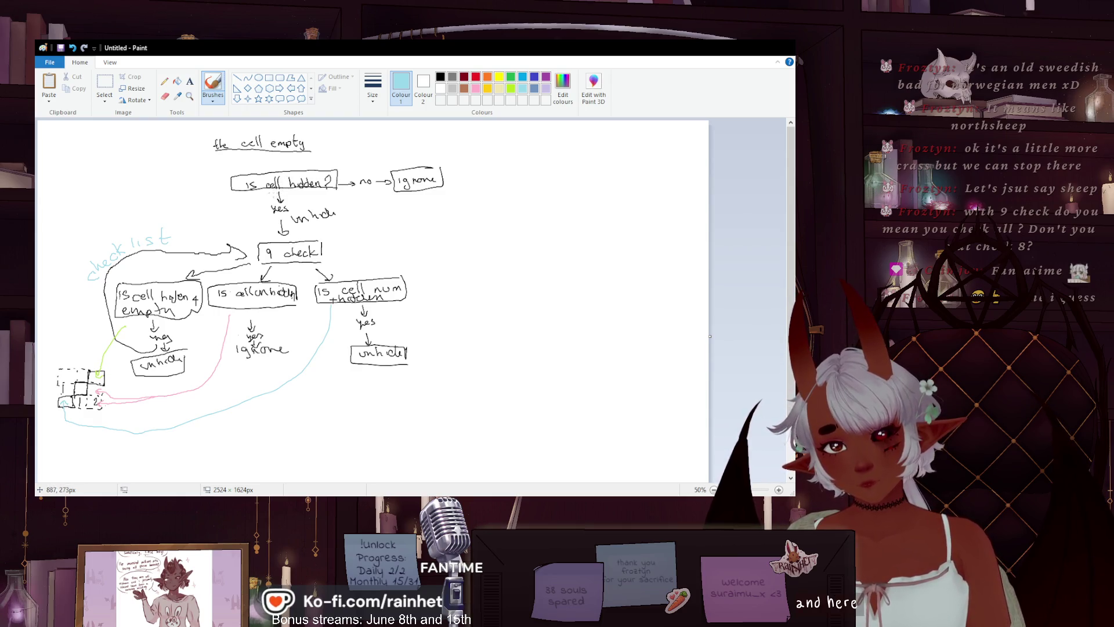
- Write 'initial check' in light blue above the 'is cell hidden?' box
{"action": "left_click_drag", "start_coordinate": [235, 167], "coordinate": [349, 156]}
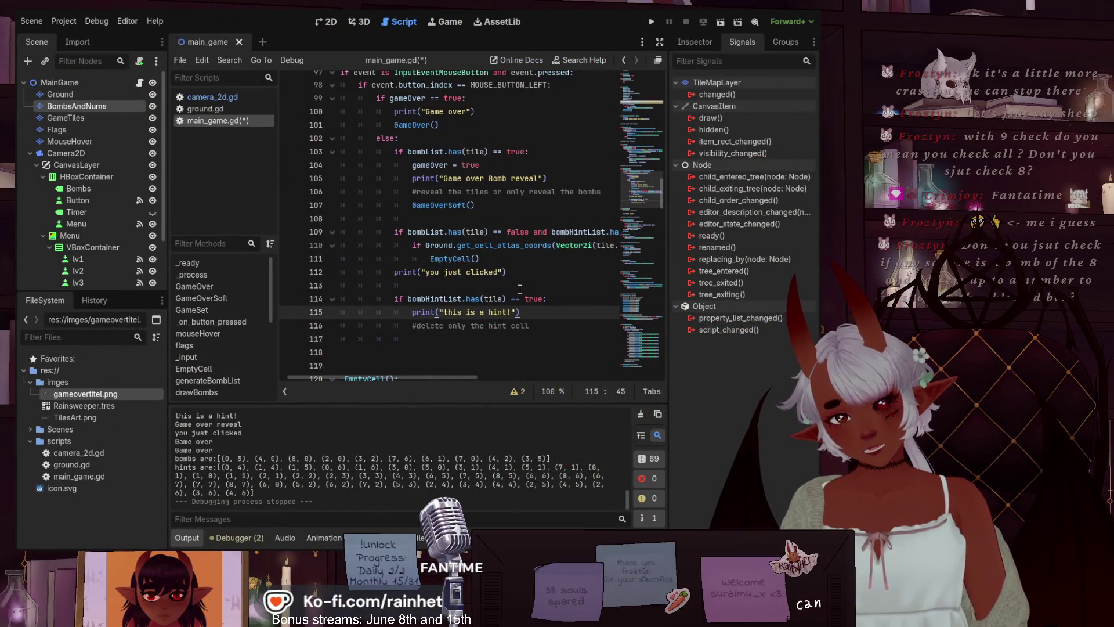
- Save and run the minesweeper game from the Godot editor to test it
{"action": "left_click", "coordinate": [652, 22]}
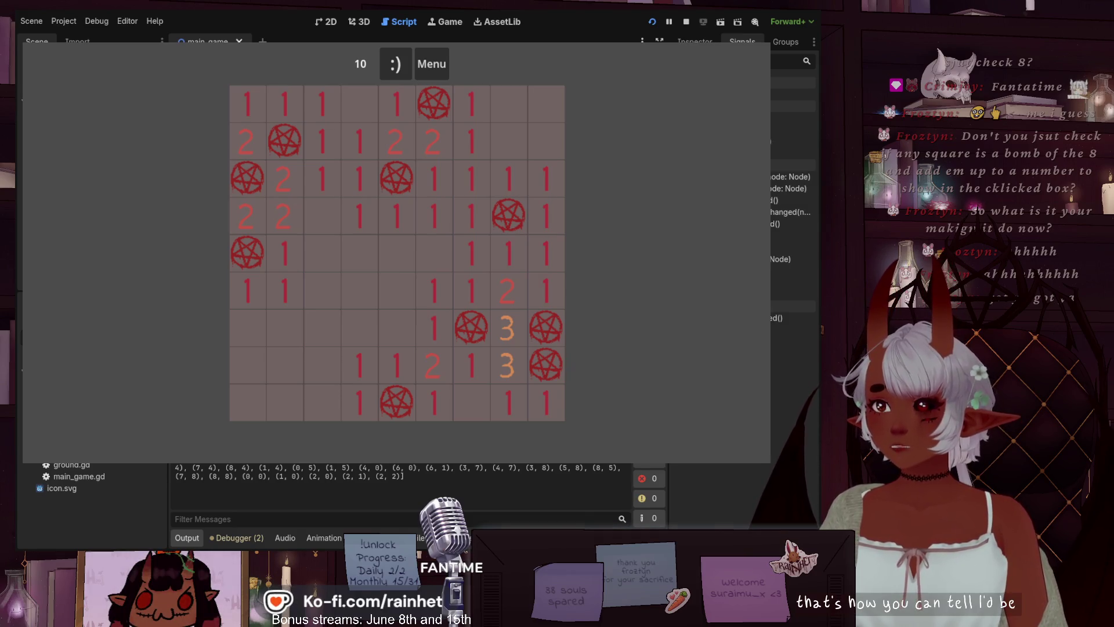
- Stop the running minesweeper game with F8, returning to main_game.gd in Godot
{"action": "key", "text": "F8"}
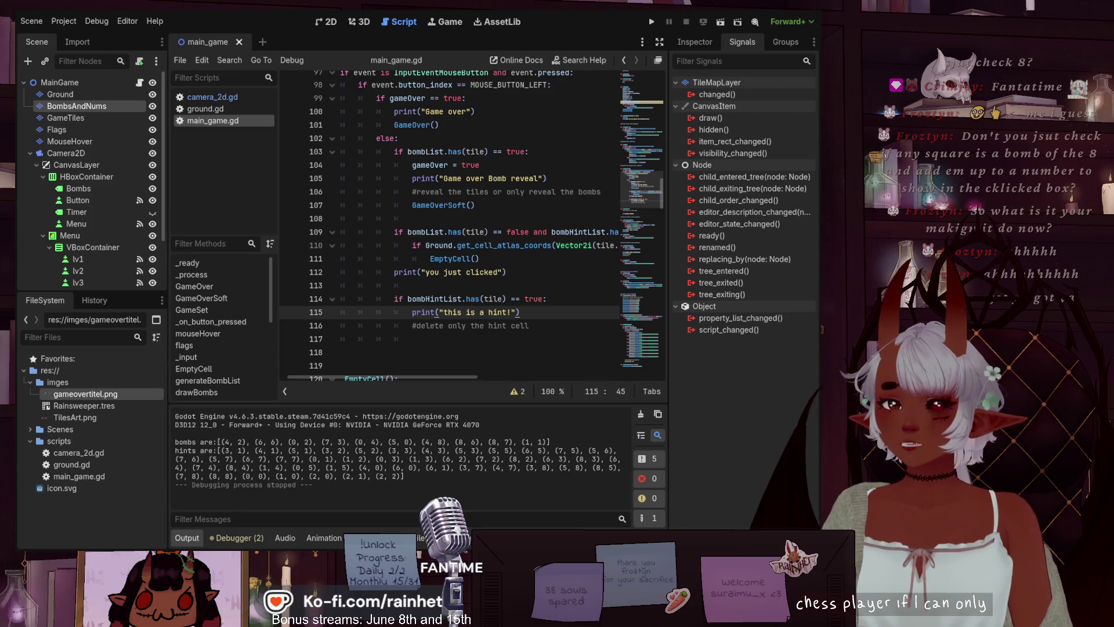